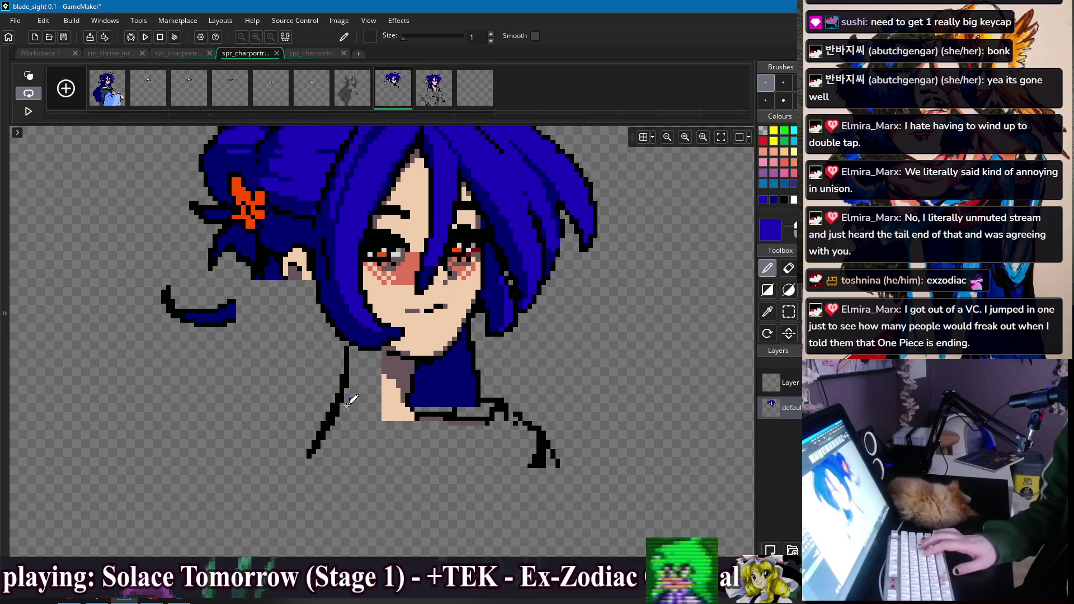
Step: Pick black from the neck outline and delete the old left neck area
alt+click(342, 385)
scroll(335, 343, up, 3)
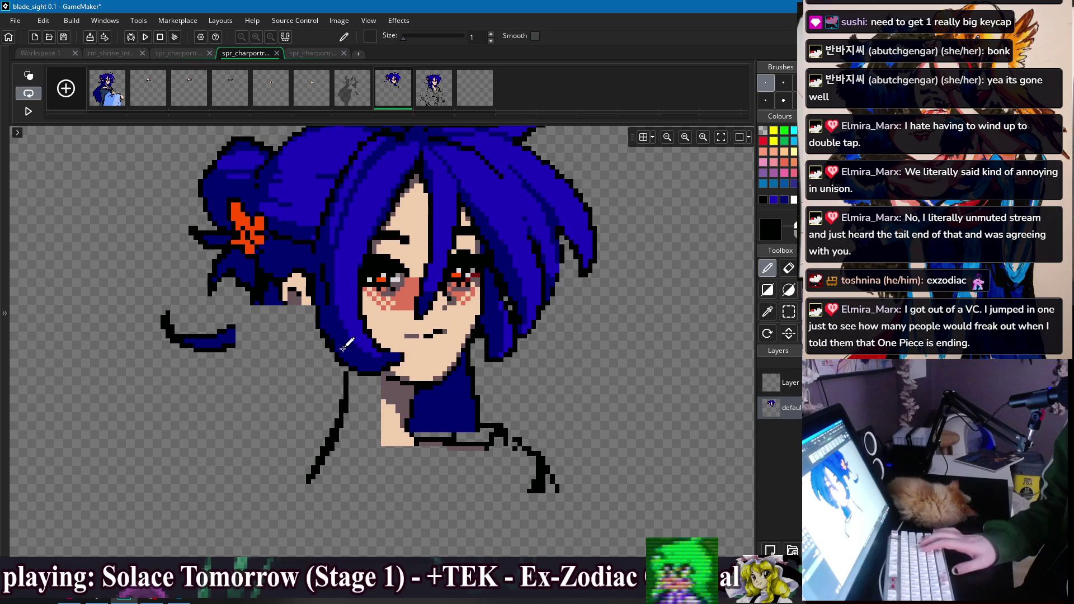
scroll(411, 395, down, 2)
key(s)
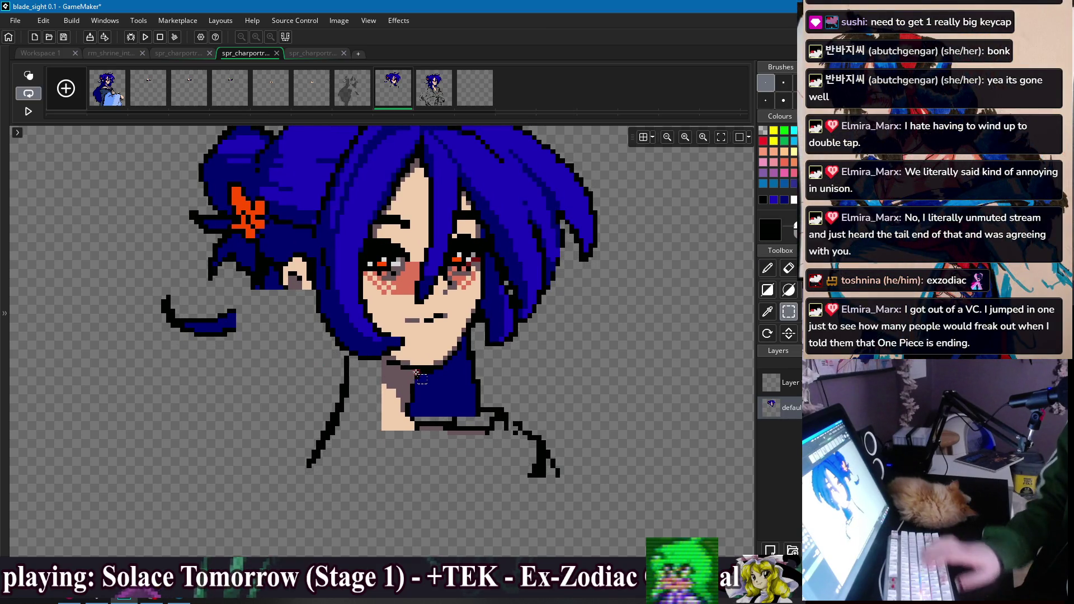
drag(419, 369, 316, 470)
key(Delete)
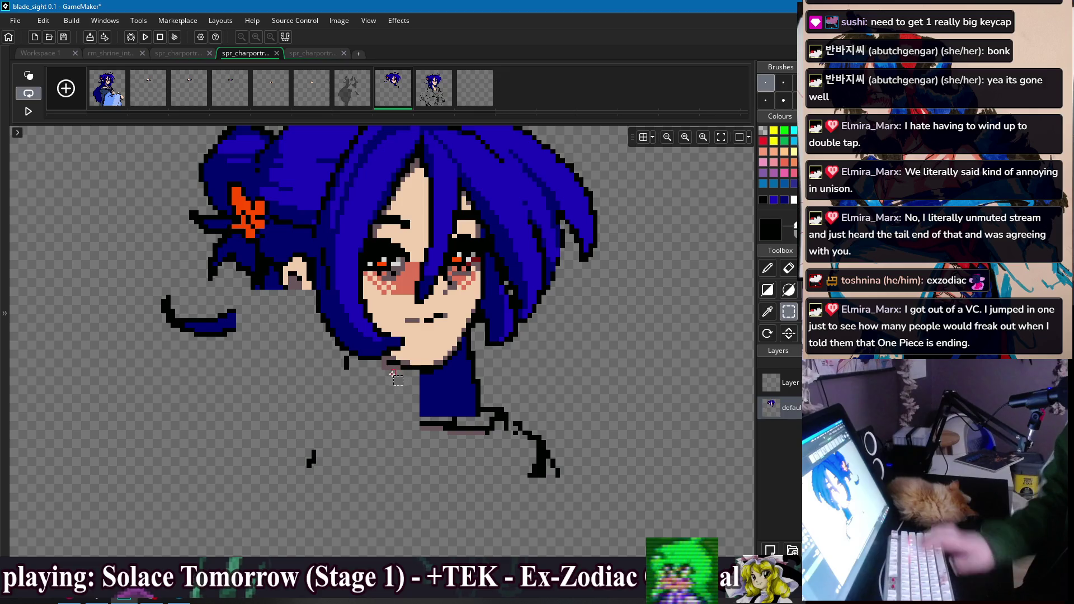
Step: Redraw the left neck and shoulder lines in black, extending them down-left
key(p)
drag(409, 370, 399, 419)
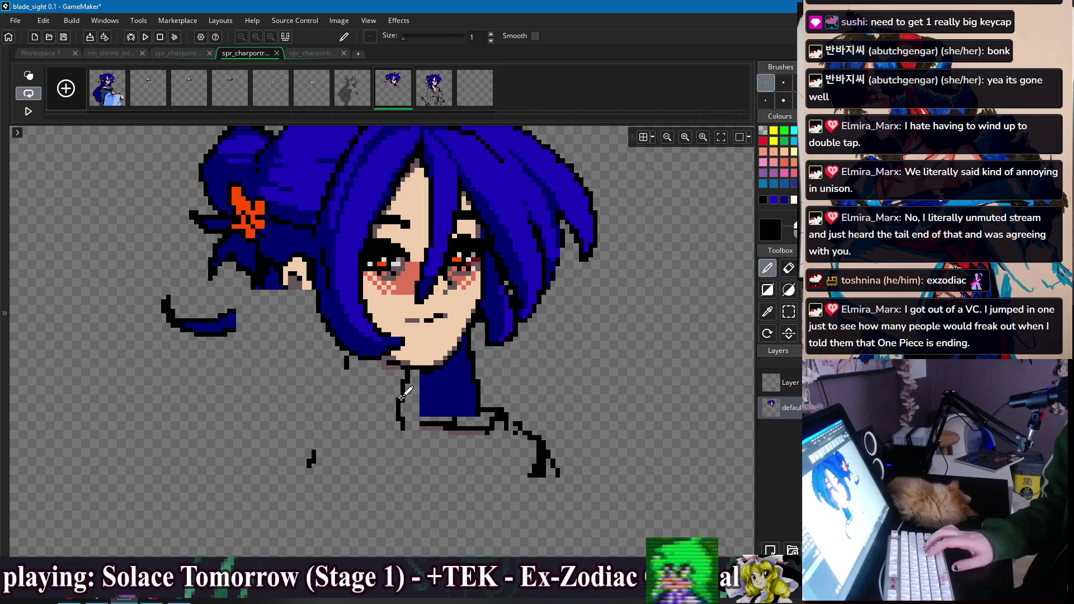
drag(339, 352, 330, 407)
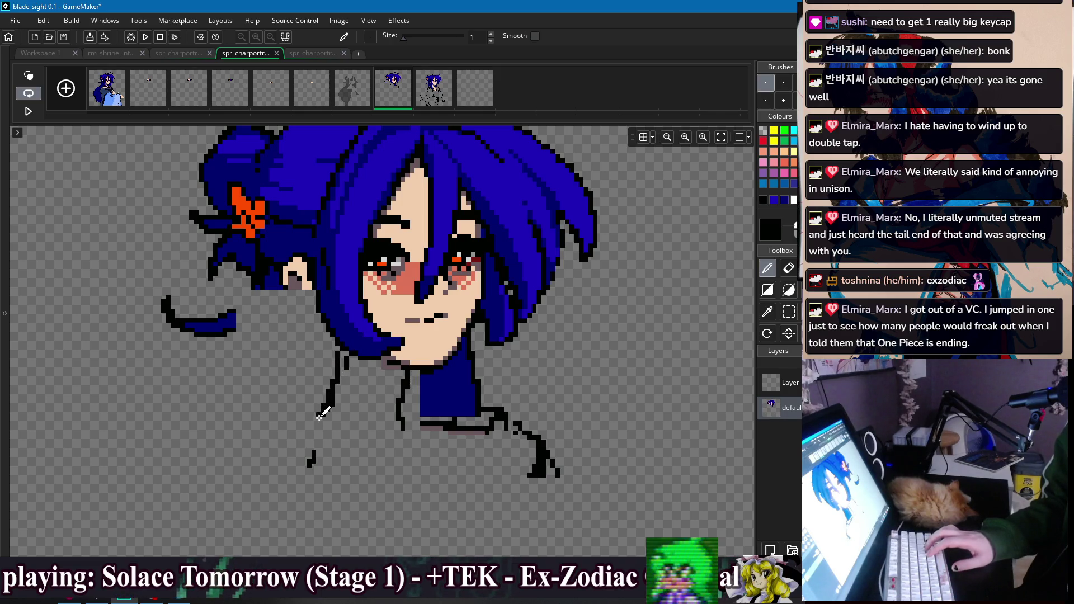
scroll(315, 426, down, 3)
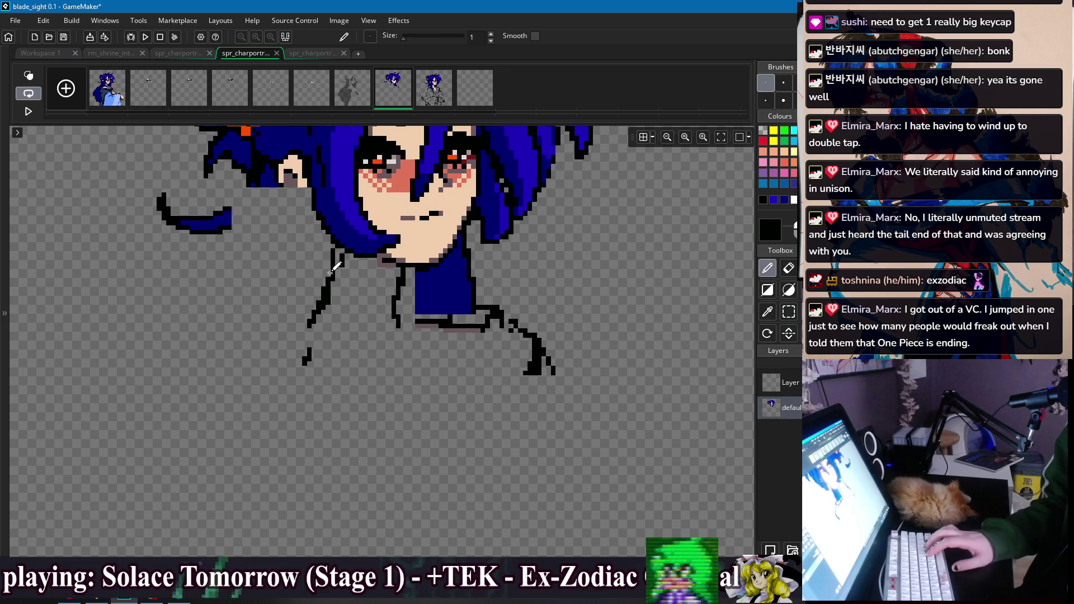
mouse_move(323, 288)
mouse_down()
mouse_move(290, 336)
mouse_move(230, 386)
mouse_move(282, 405)
mouse_move(437, 363)
mouse_up()
drag(398, 324, 445, 329)
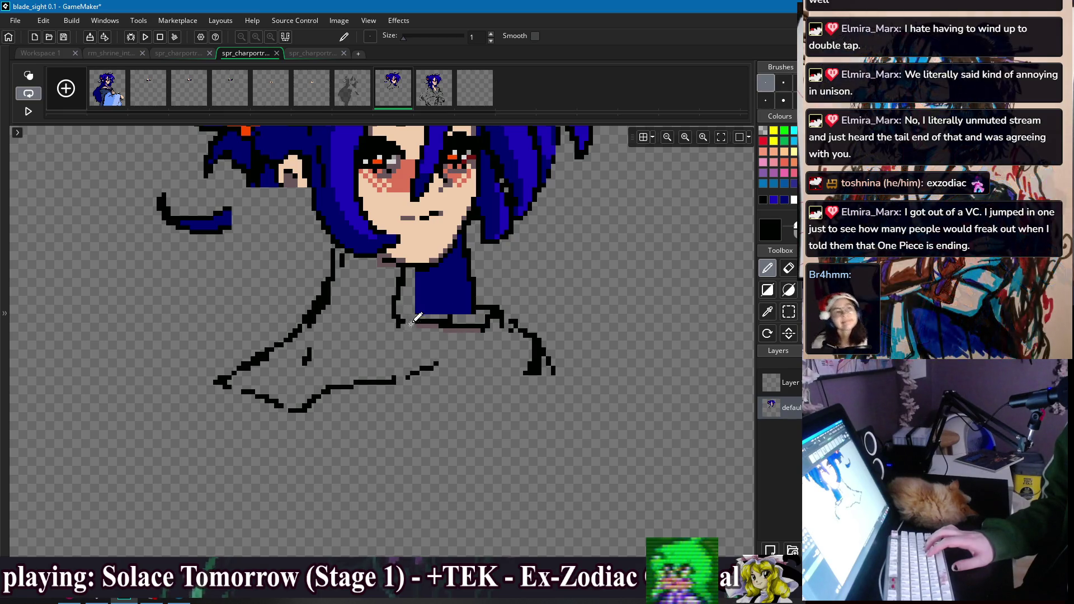
scroll(448, 336, up, 3)
Step: Select and delete the line pixels on the right part of the blue collar
key(e)
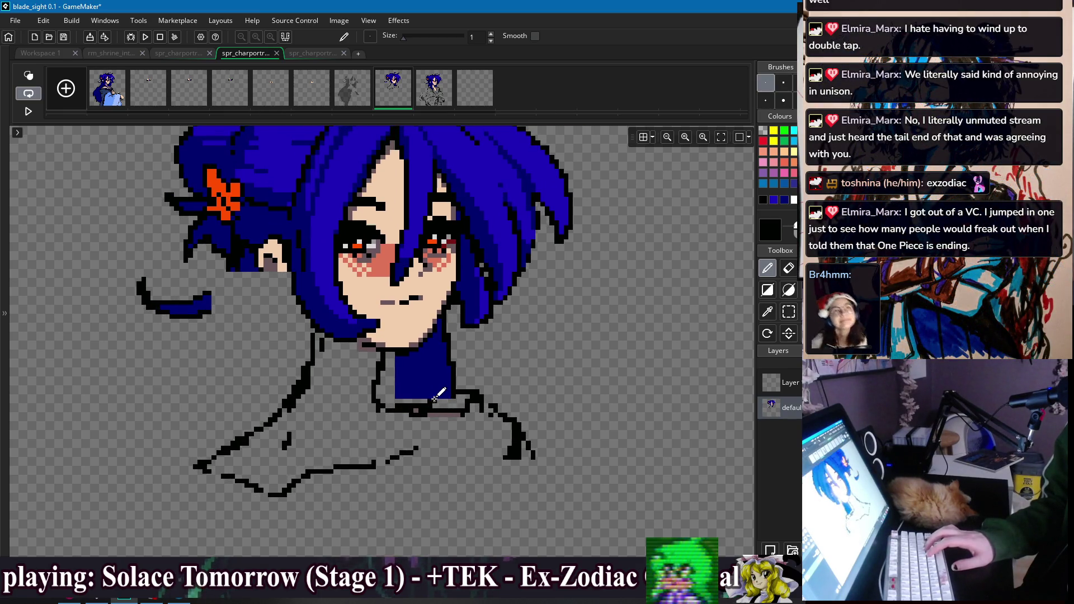
key(w)
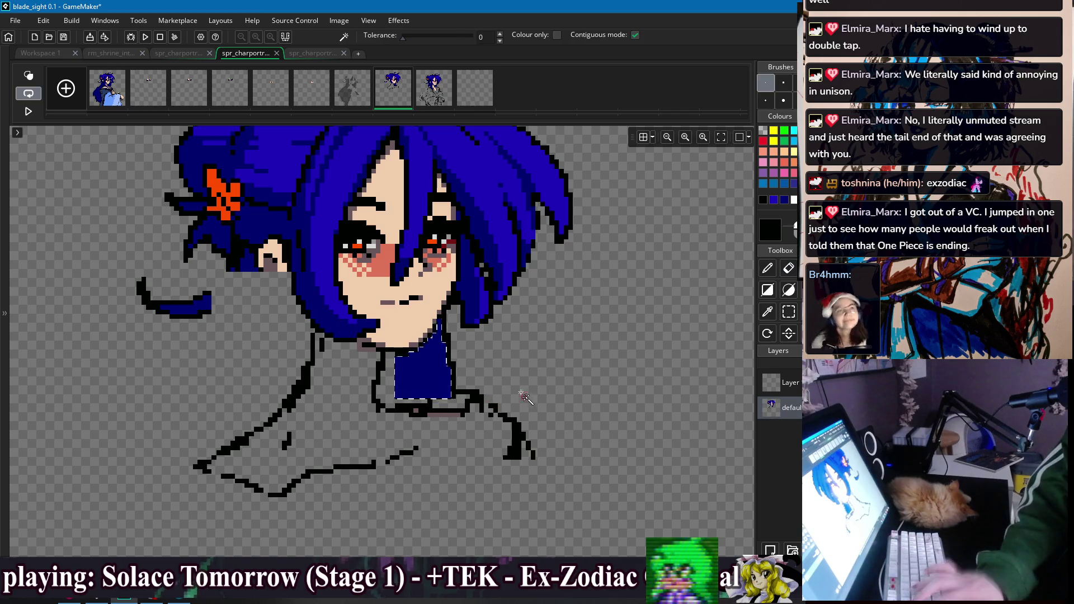
key(s)
key(Delete)
mouse_move(413, 366)
mouse_down()
mouse_move(482, 414)
mouse_move(601, 469)
mouse_up()
key(Delete)
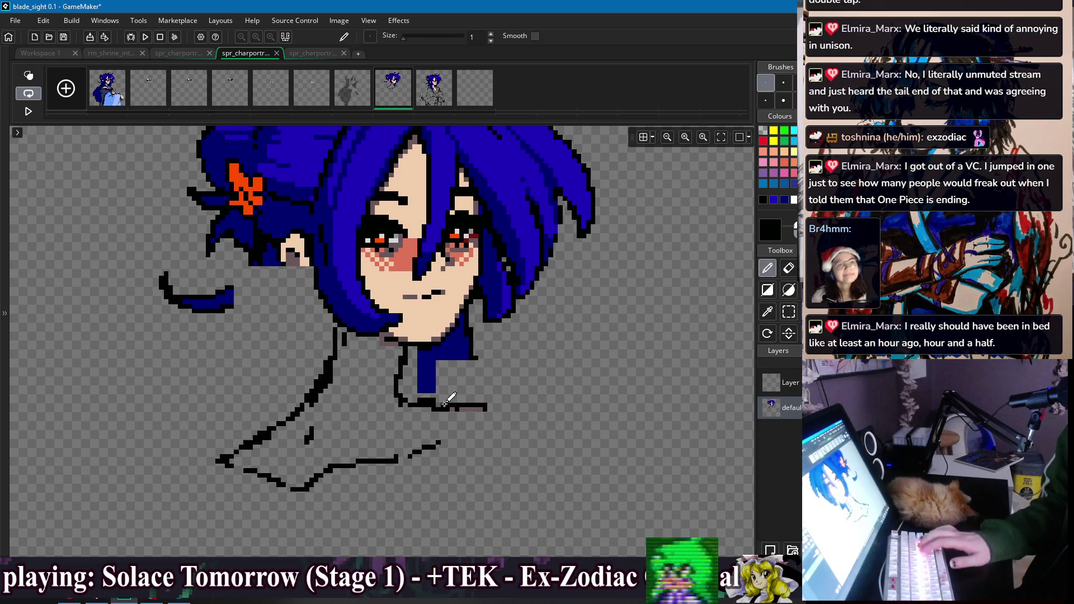
key(e)
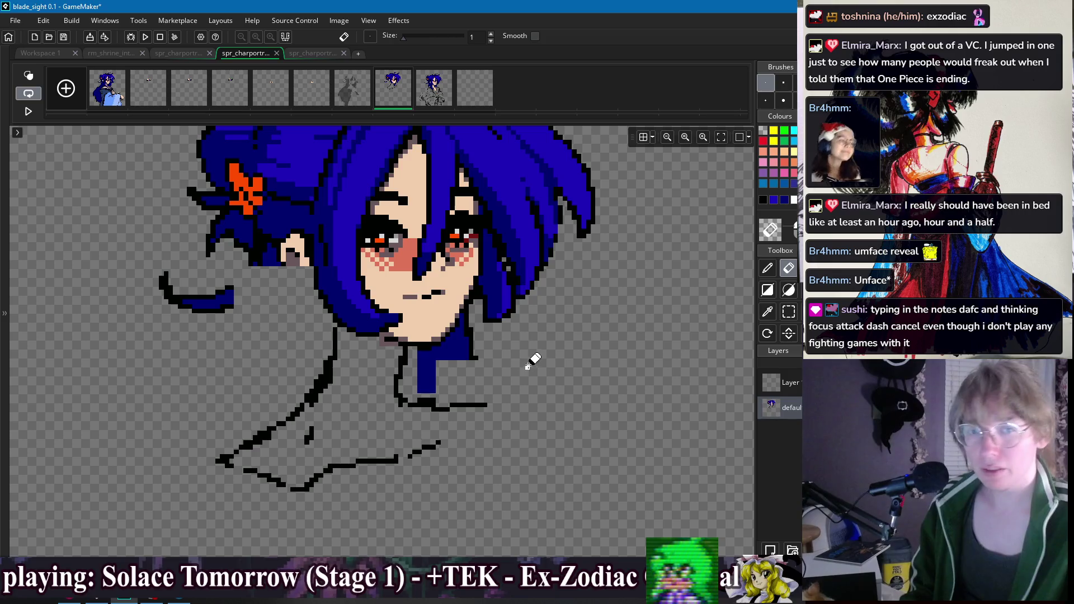
Step: Trace the left neck outline in black, then erase its edge and a stray pixel
scroll(344, 345, down, 4)
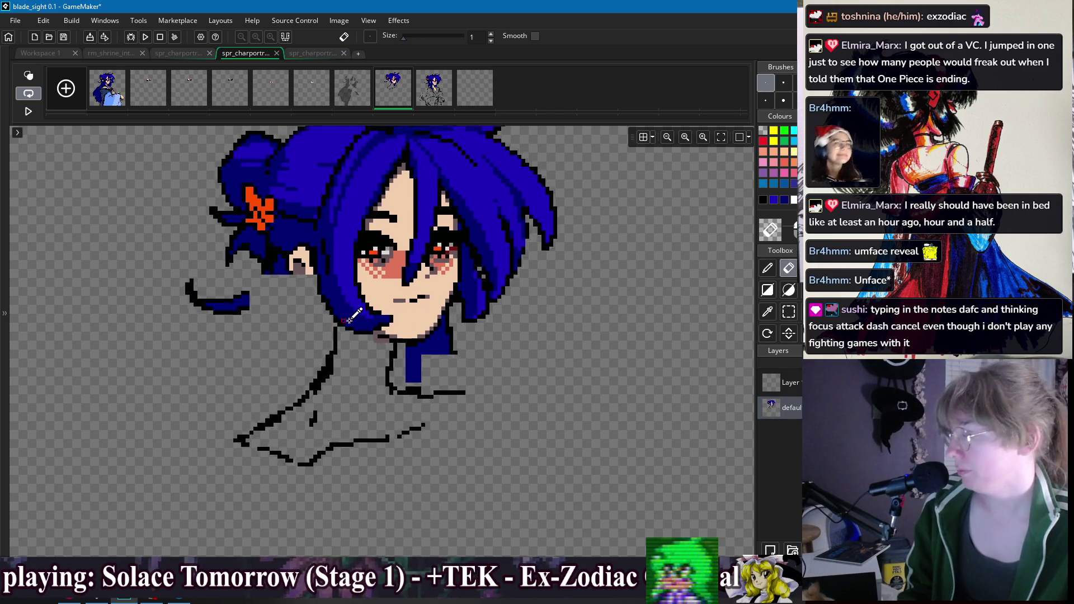
scroll(372, 308, up, 3)
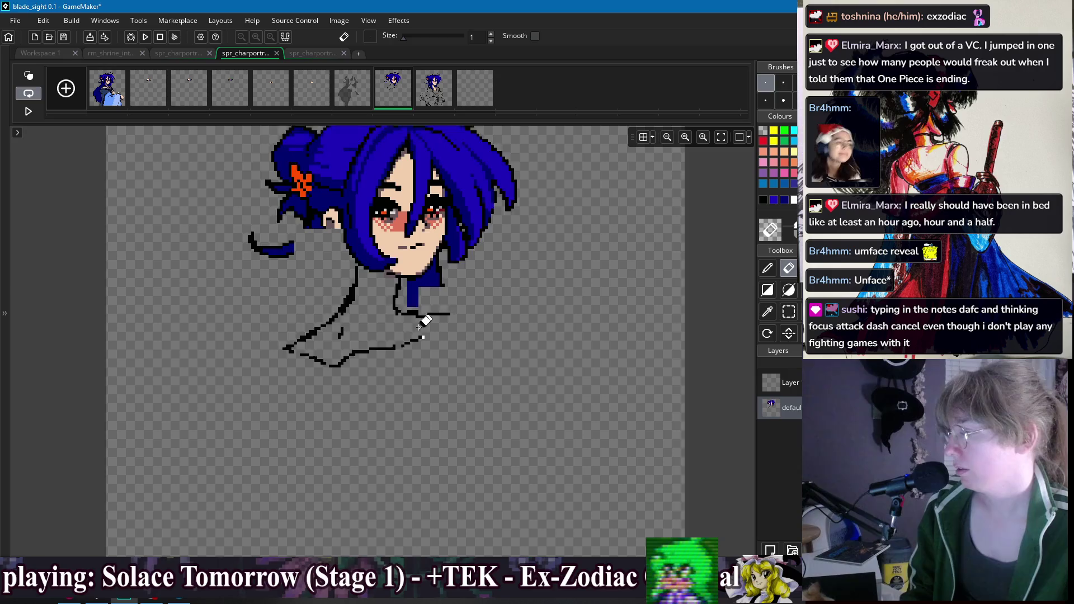
key(d)
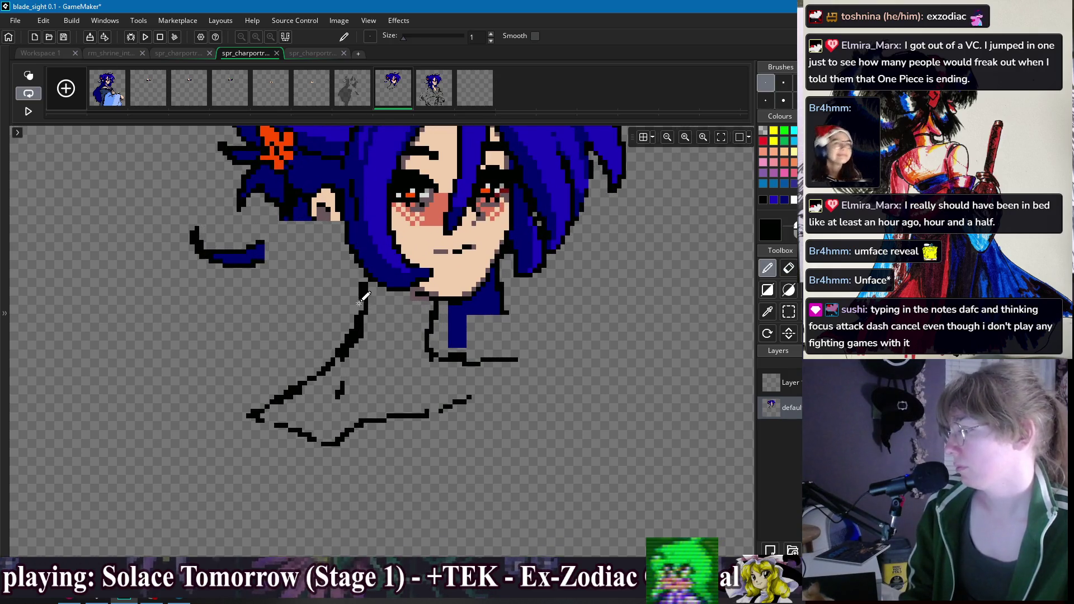
drag(359, 300, 352, 340)
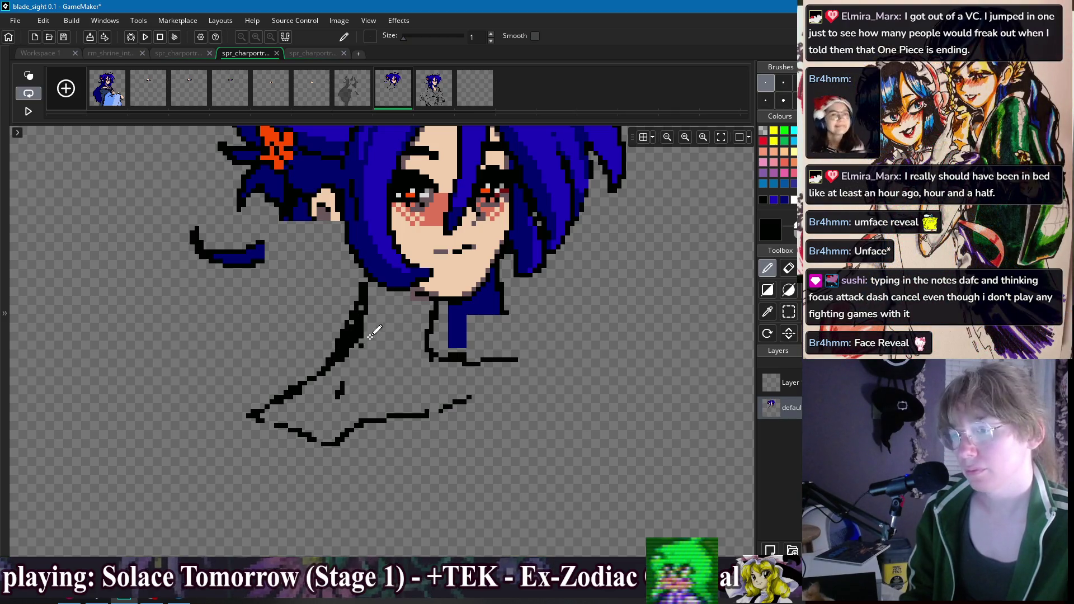
key(e)
drag(338, 358, 358, 320)
click(366, 312)
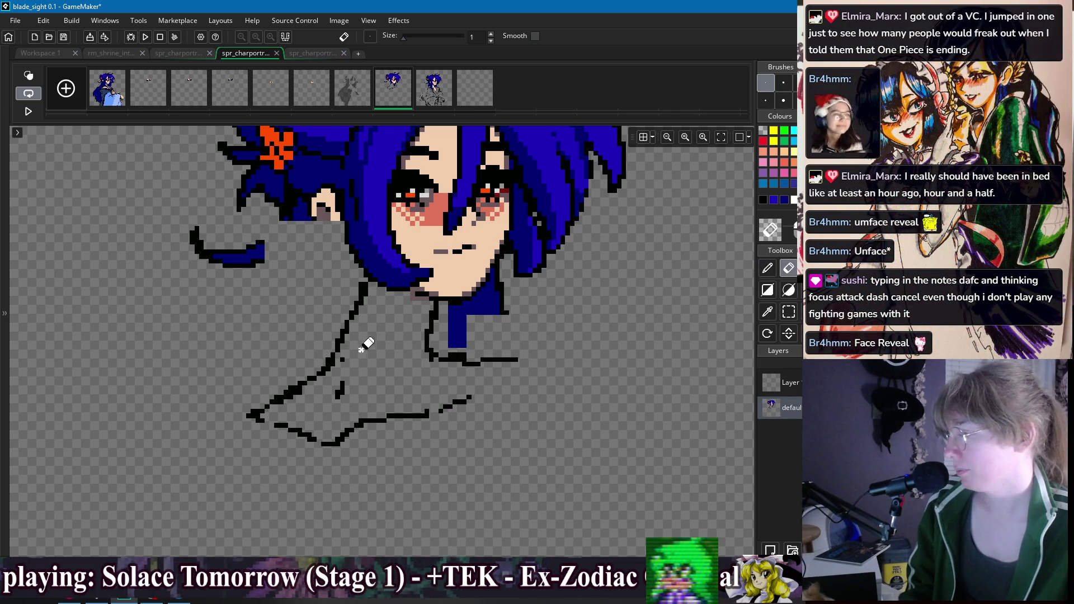
key(d)
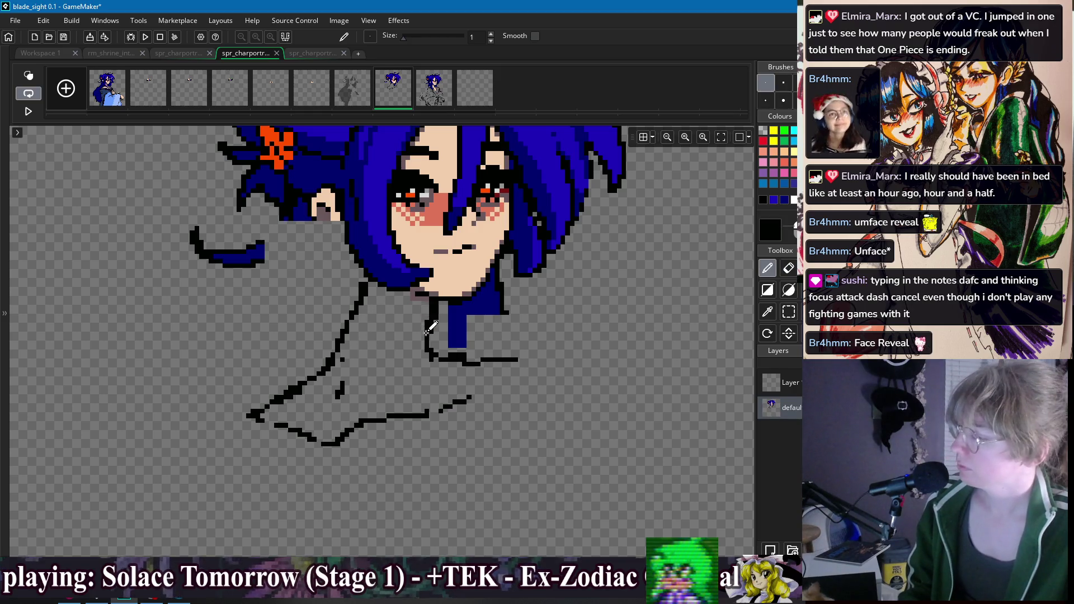
scroll(421, 362, down, 2)
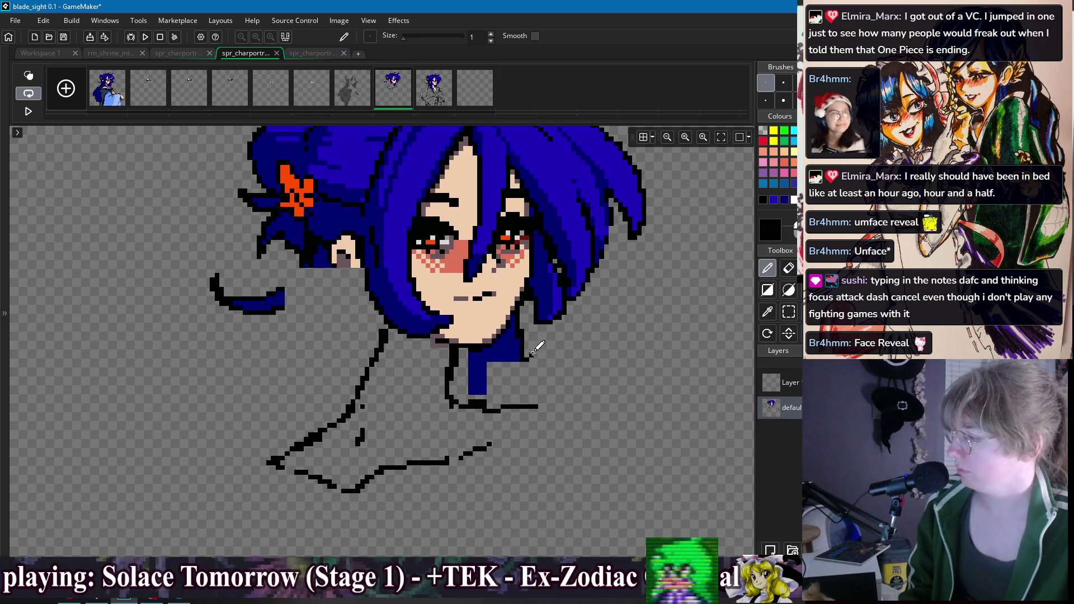
Step: Select around the neck lines, then sketch strokes below the neckline and undo them
scroll(587, 347, down, 1)
key(s)
drag(364, 364, 576, 455)
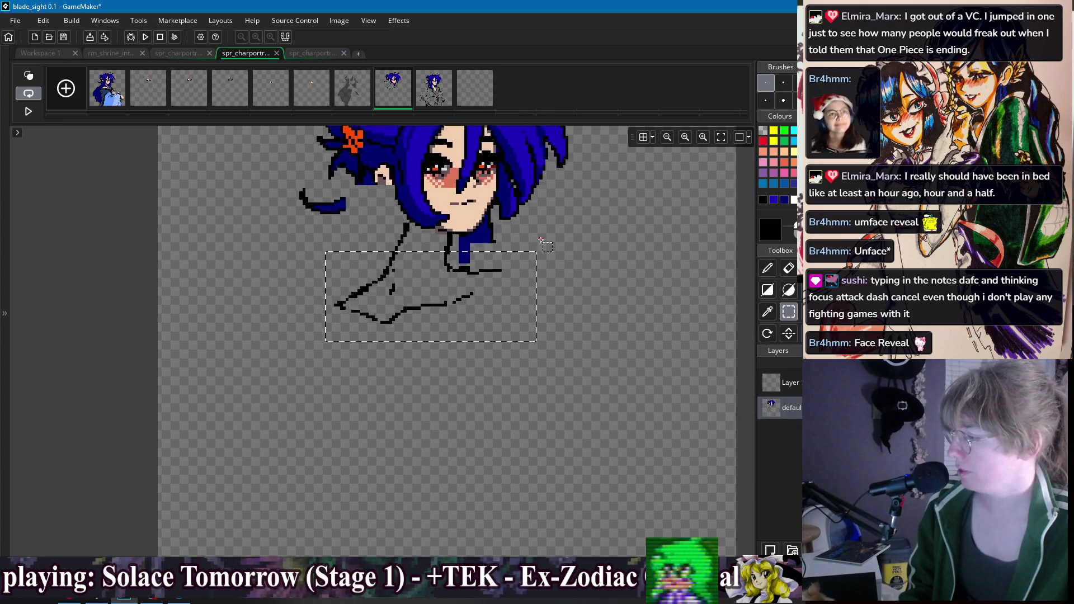
key(d)
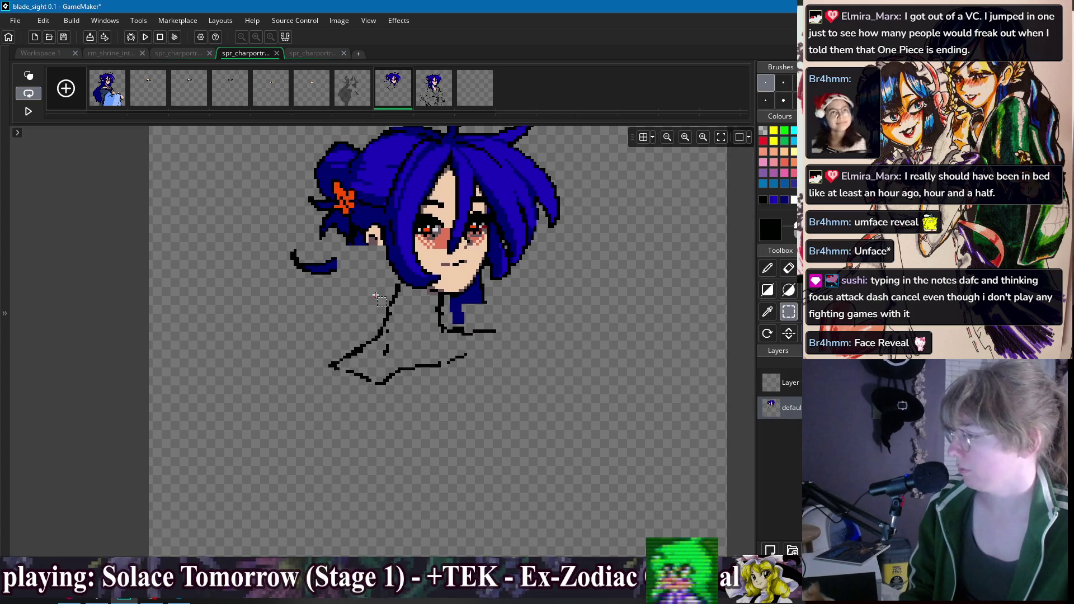
scroll(415, 271, up, 2)
scroll(414, 336, up, 3)
key(e)
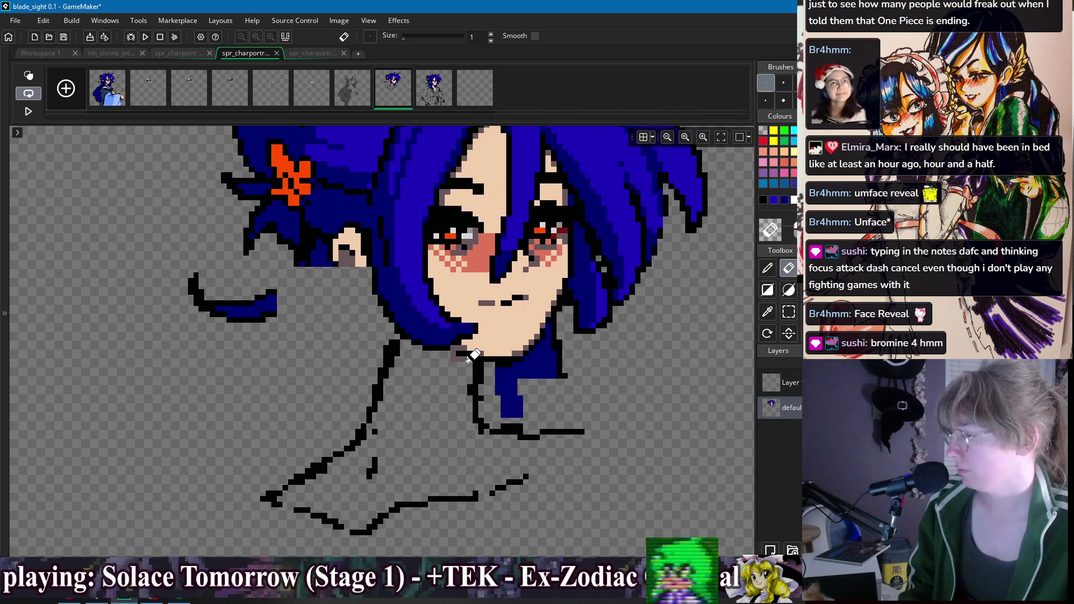
scroll(507, 350, down, 1)
scroll(573, 316, down, 4)
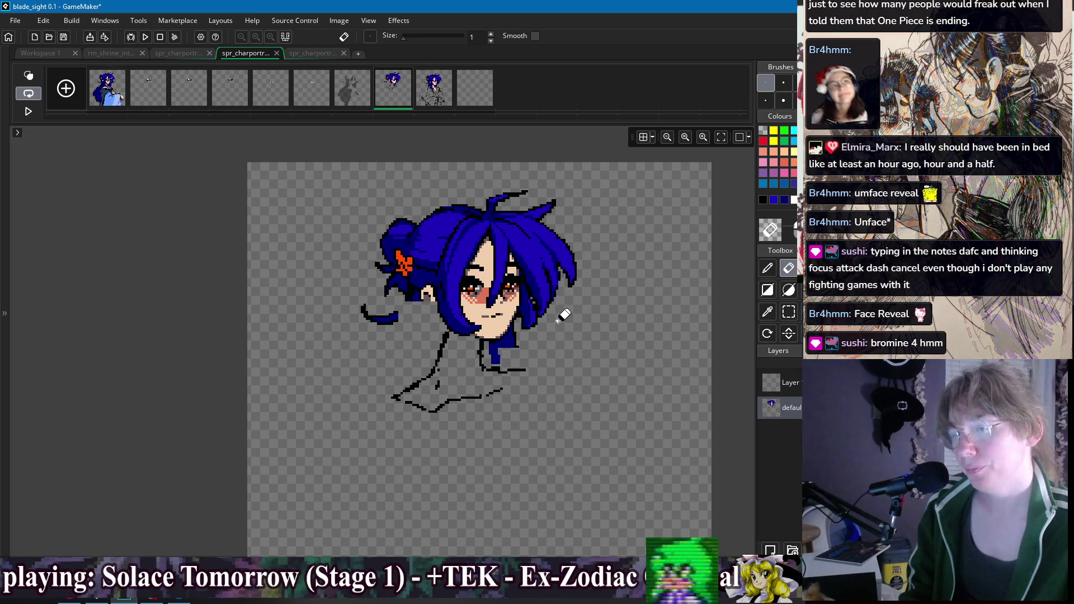
scroll(472, 402, down, 2)
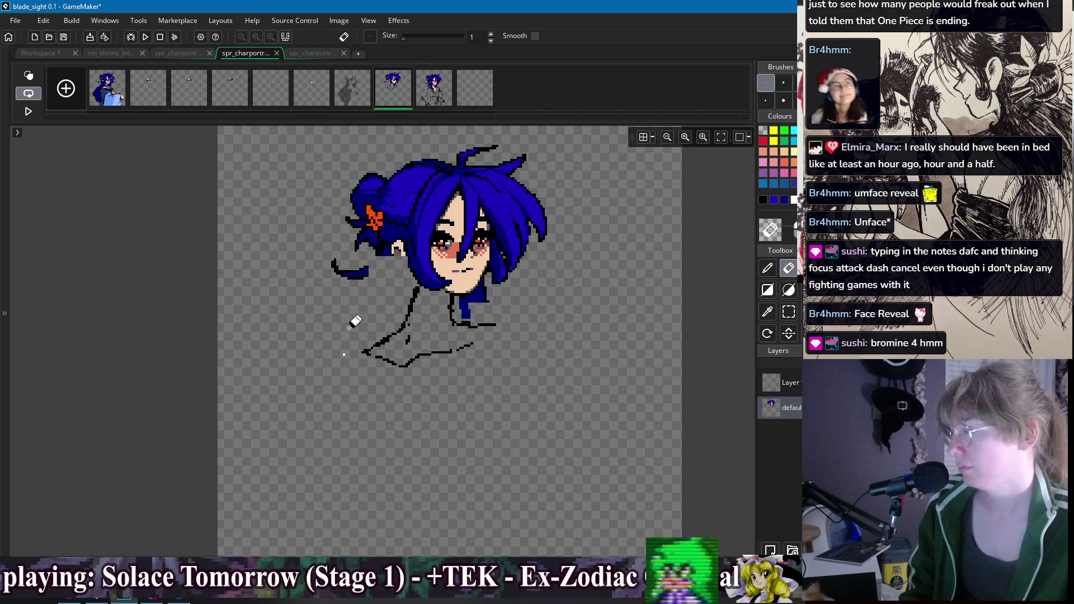
key(d)
mouse_move(369, 333)
mouse_down()
mouse_move(473, 336)
mouse_move(438, 348)
mouse_move(461, 365)
mouse_up()
key(ctrl+z)
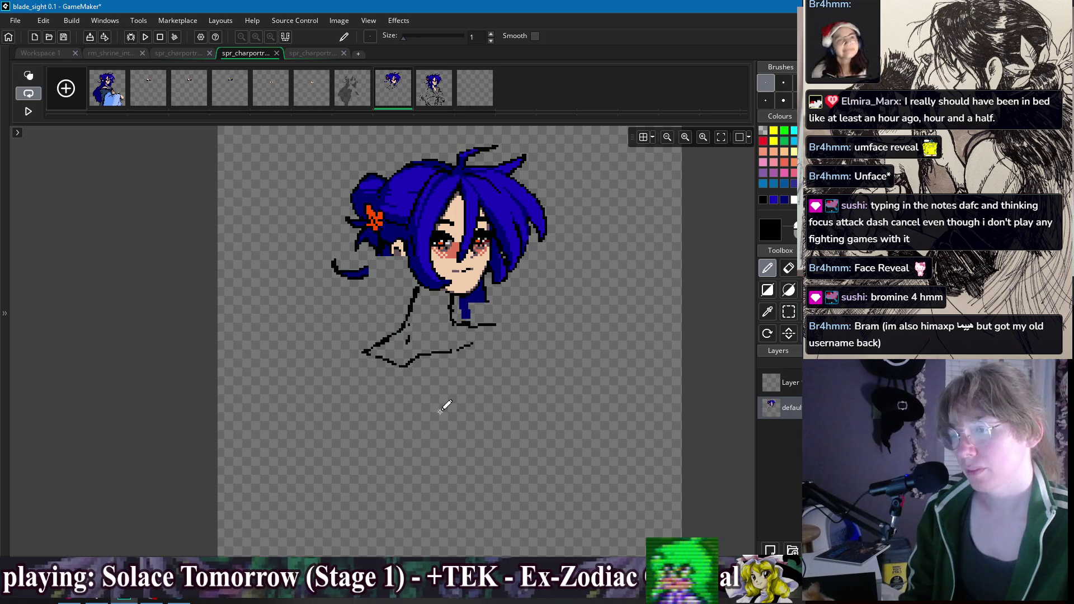
Step: Delete the lower shoulder and collar outline strokes and select the left shoulder outline
key(s)
drag(348, 424, 511, 328)
key(Delete)
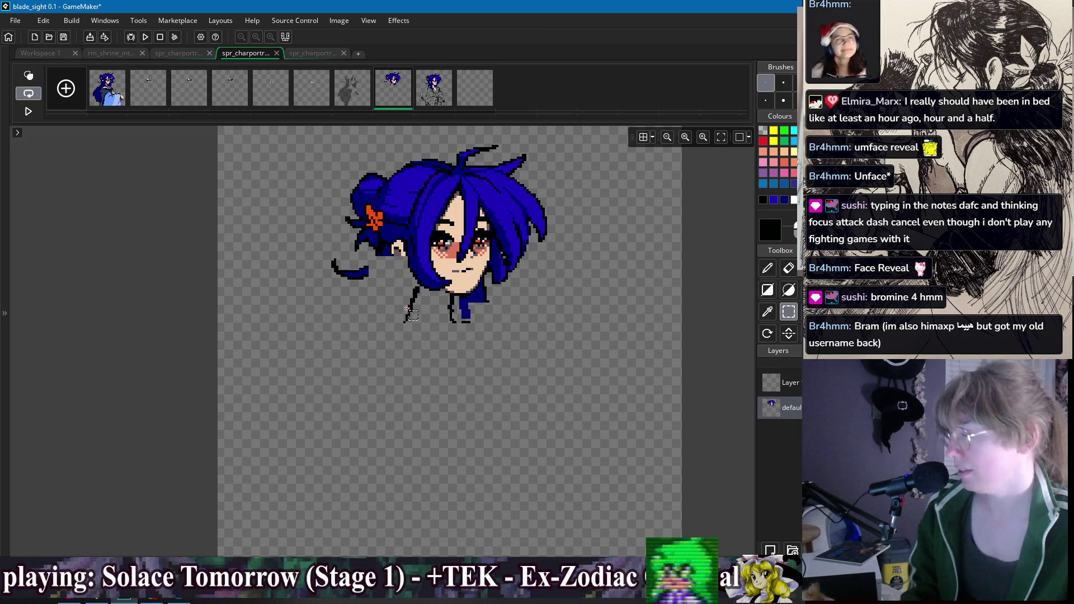
scroll(429, 323, up, 2)
mouse_move(418, 311)
mouse_down()
mouse_move(383, 389)
mouse_move(393, 320)
mouse_move(472, 362)
mouse_up()
Step: Delete the selected left shoulder outline and undo the stray black stroke below the chin
key(Delete)
key(Delete)
key(Delete)
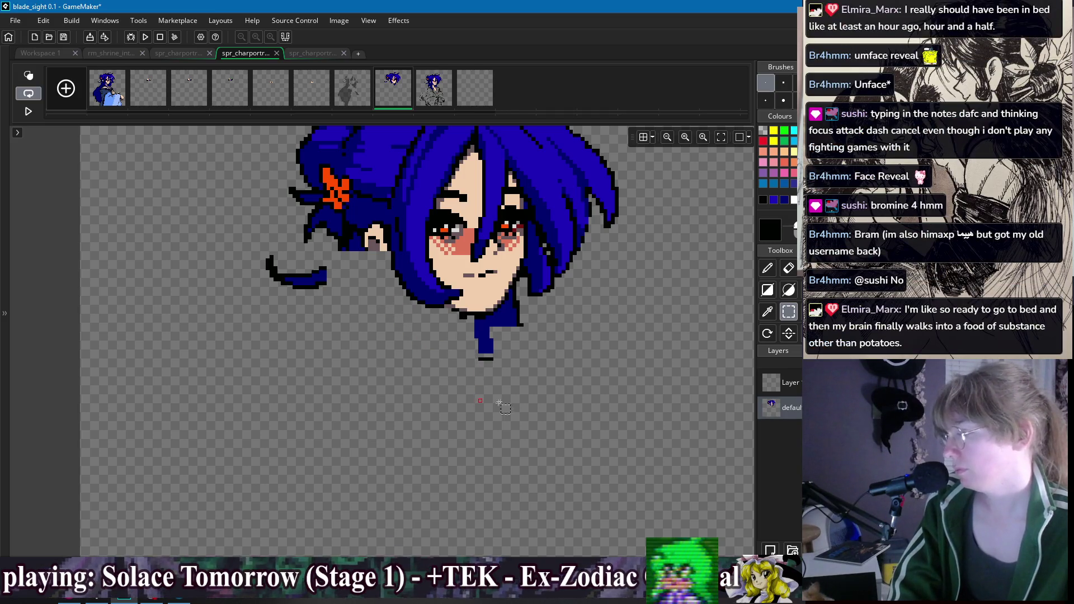
key(d)
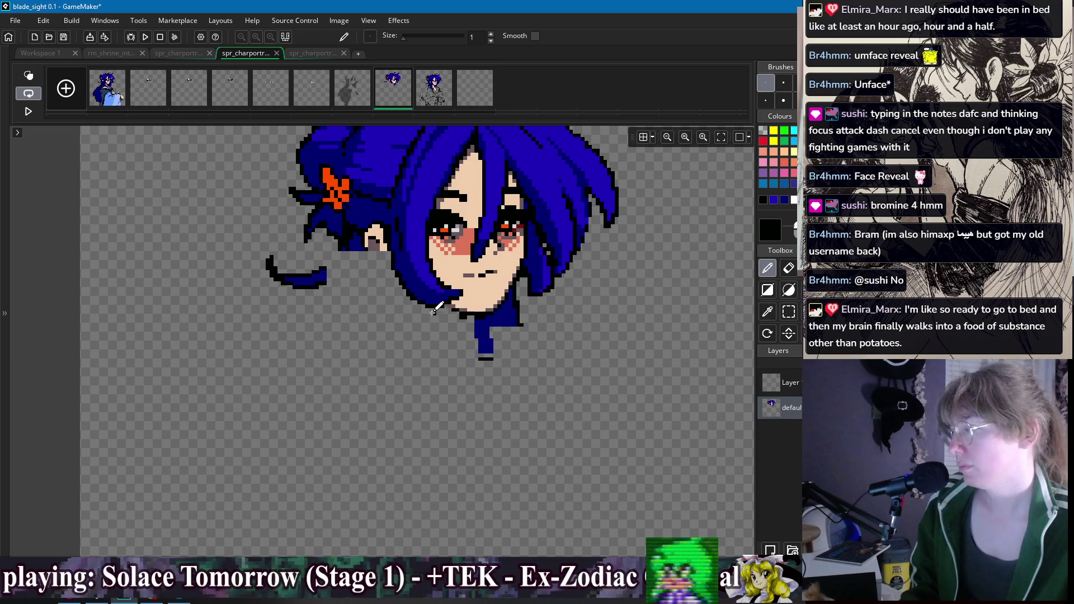
key(ctrl+z)
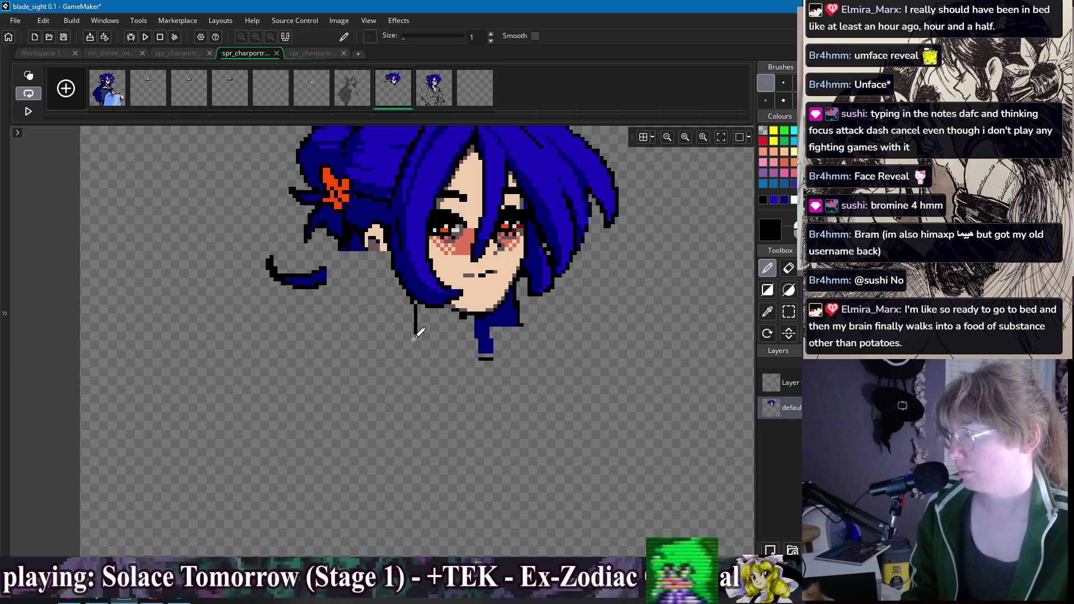
Step: Open the first frame showing the full character artwork
scroll(533, 304, down, 2)
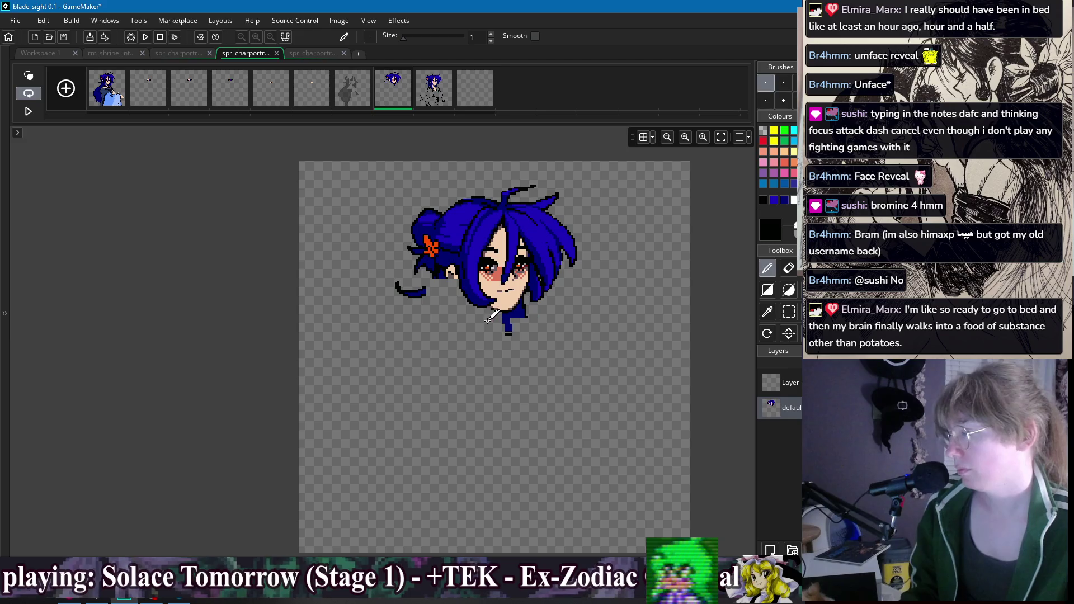
scroll(486, 316, up, 1)
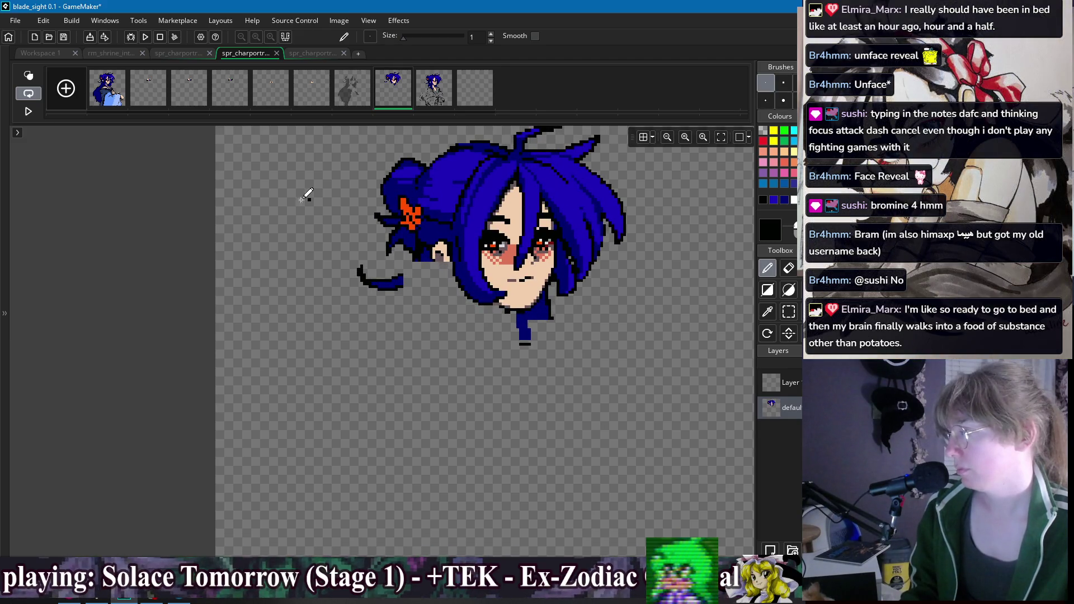
click(114, 102)
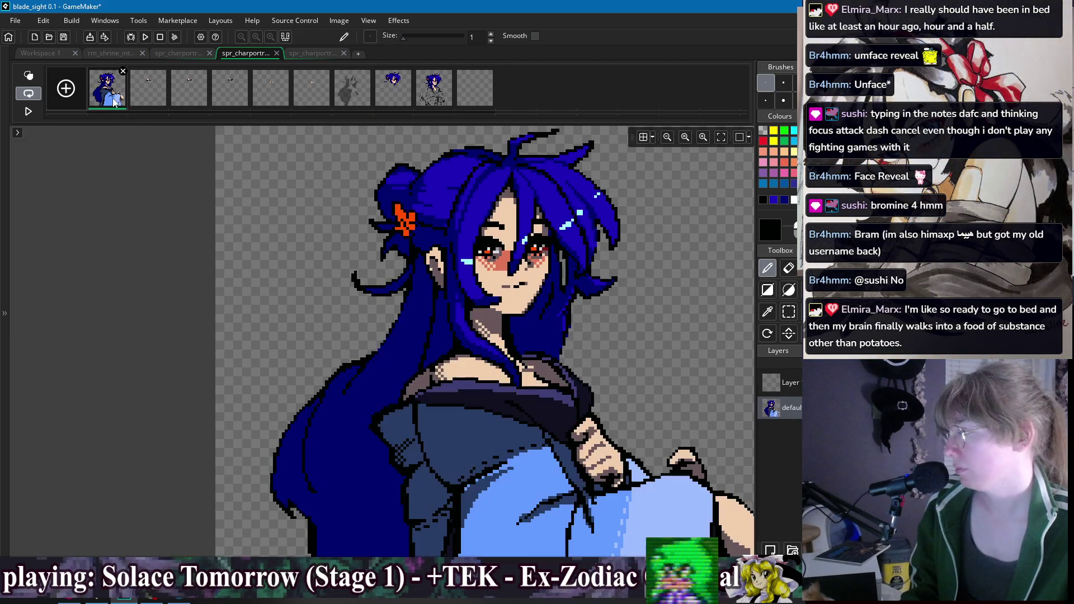
Step: Compare frames 8, 9 and 1, ending on the ninth frame with the body sketch
click(399, 101)
click(427, 101)
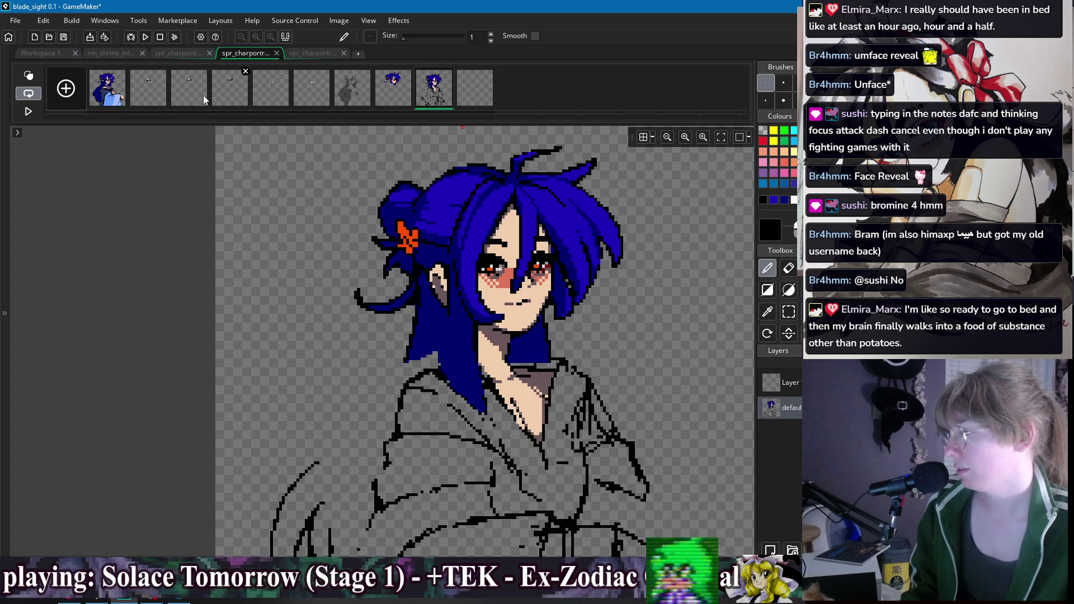
scroll(298, 255, down, 2)
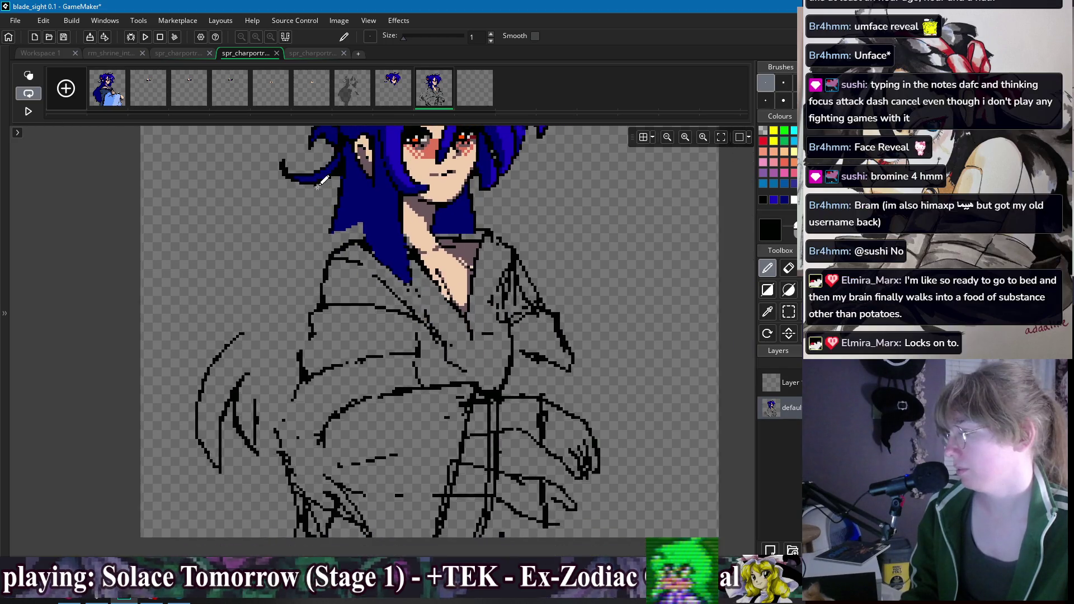
scroll(299, 254, right, 3)
scroll(298, 246, down, 2)
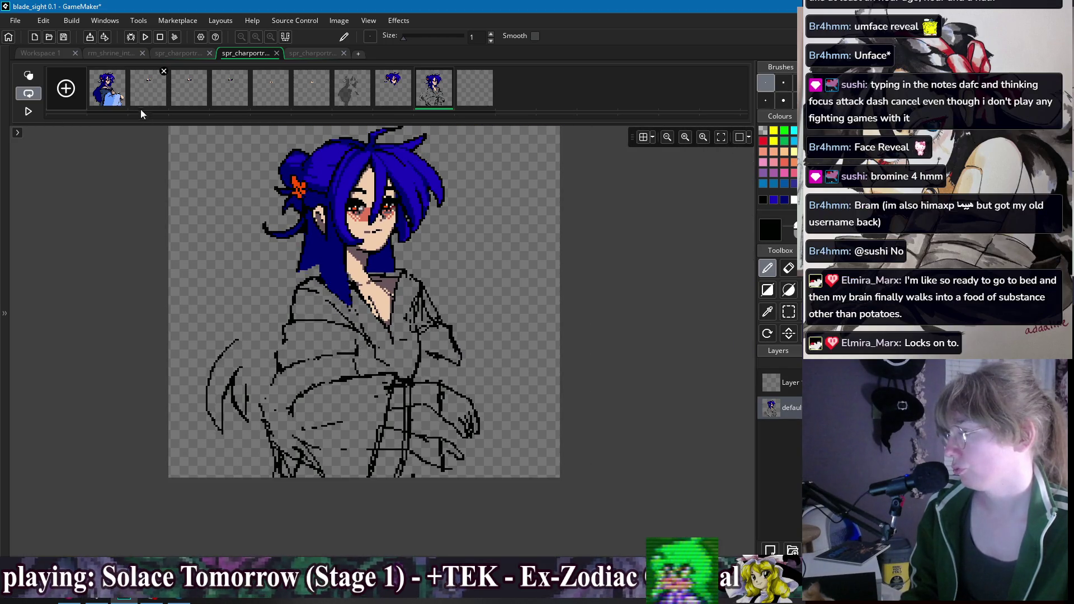
click(119, 99)
click(387, 99)
click(434, 102)
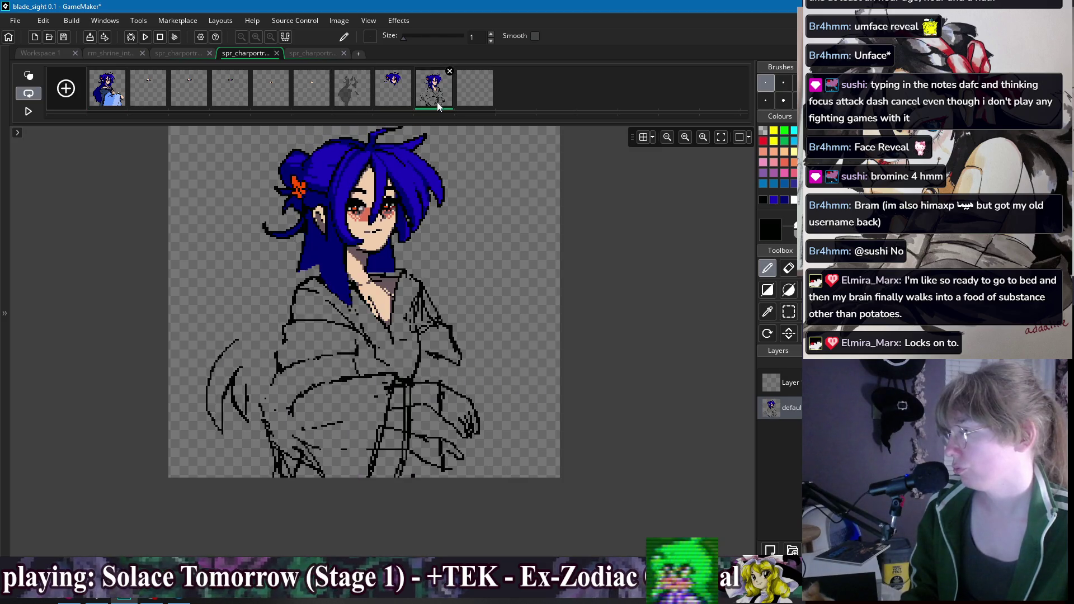
Step: Draw a rectangle selection around the top of the hair, then clear it
key(s)
scroll(427, 212, up, 1)
mouse_move(388, 162)
mouse_down()
mouse_move(446, 239)
mouse_move(492, 259)
mouse_move(528, 311)
mouse_up()
click(556, 302)
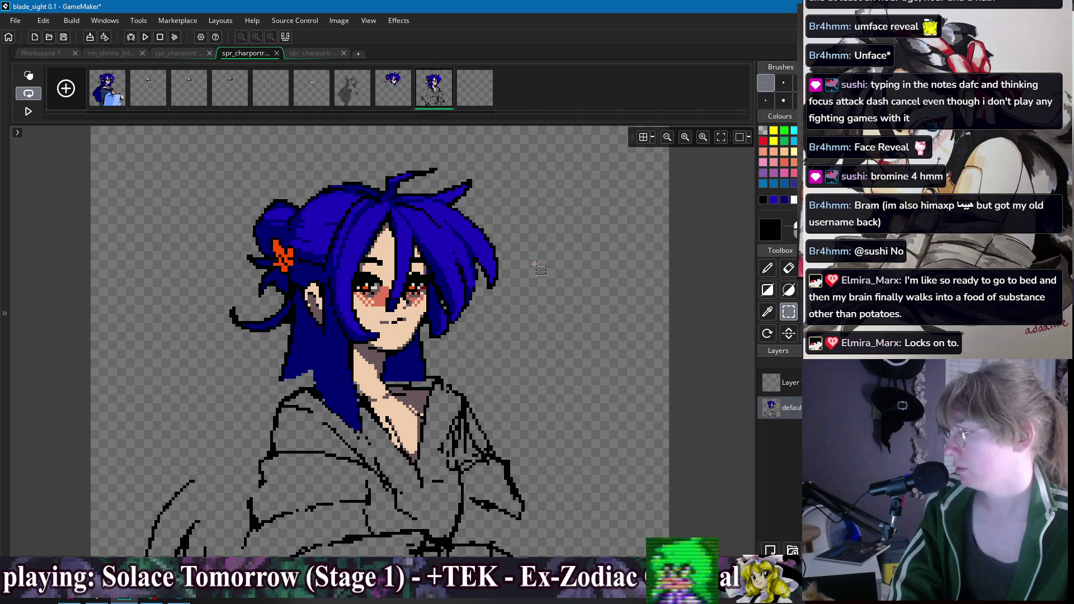
Step: Zoom into the eye and sample its grey as the drawing colour
scroll(506, 257, up, 2)
key(p)
scroll(486, 258, up, 3)
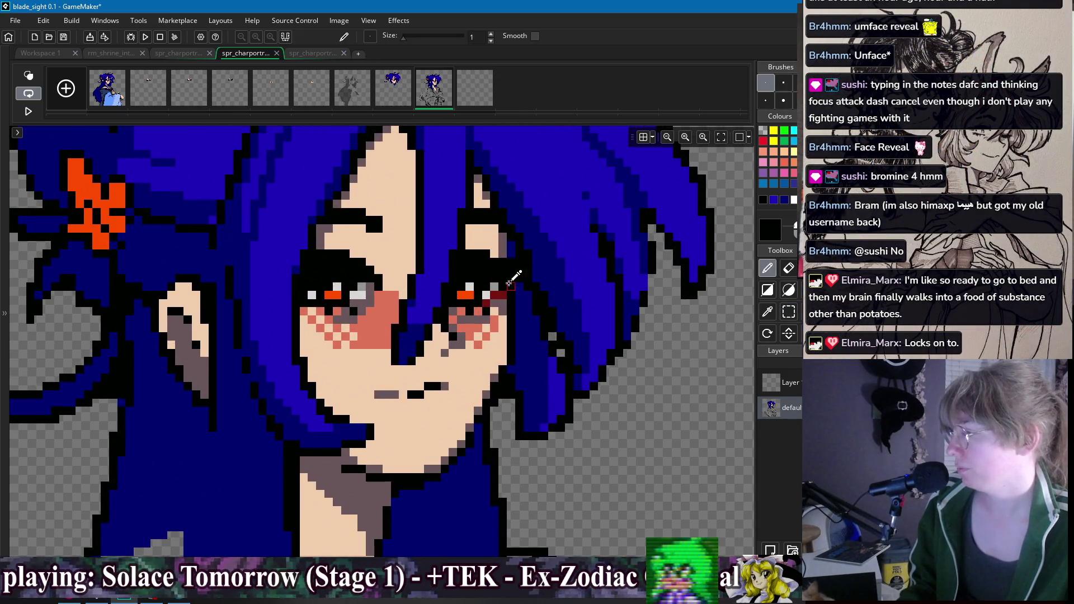
alt+click(491, 286)
key(s)
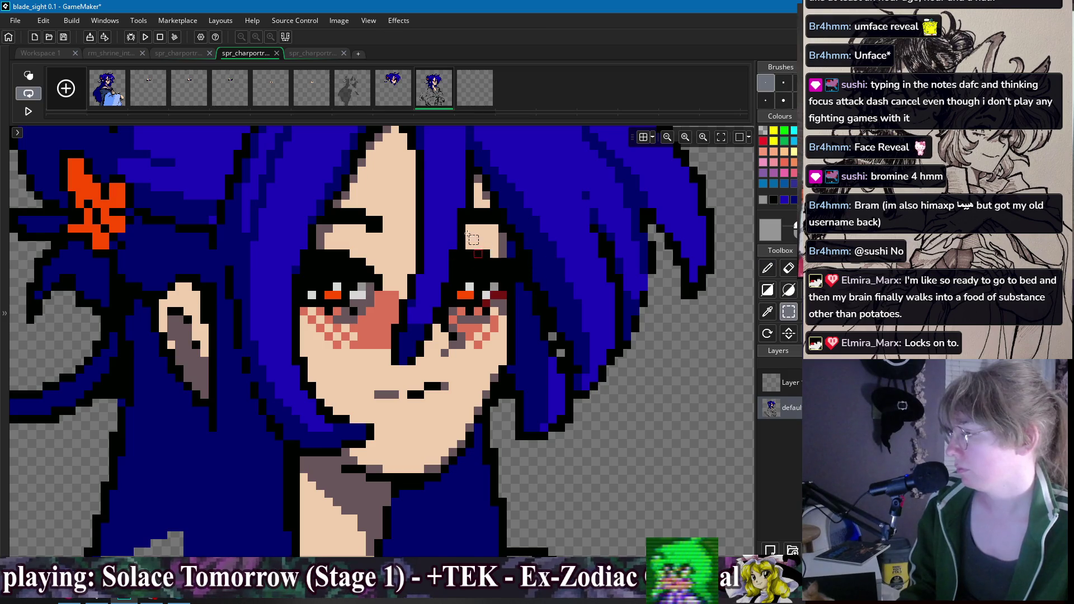
scroll(451, 224, down, 1)
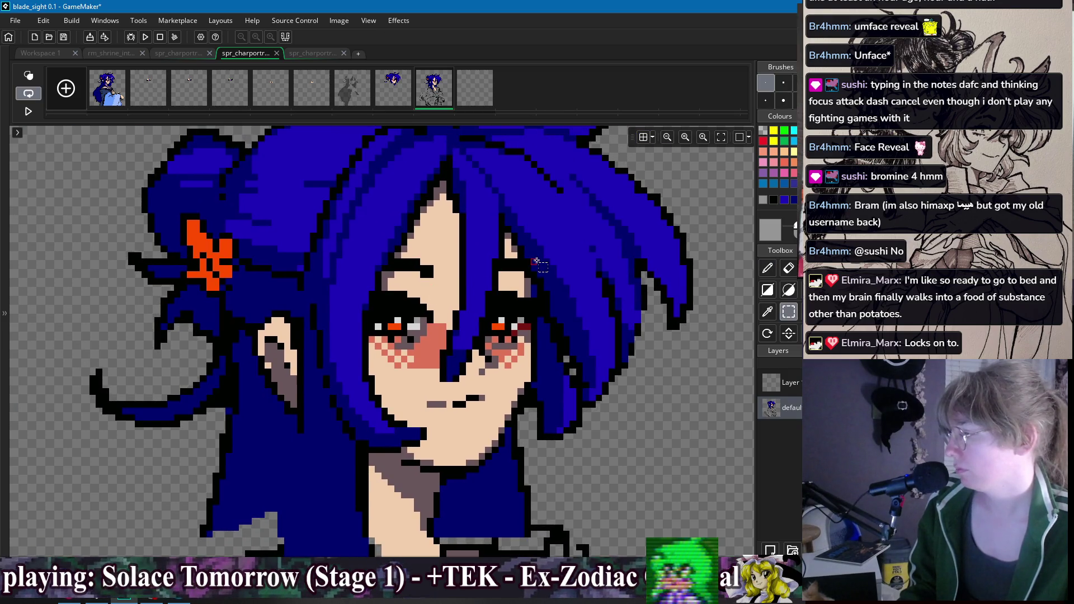
key(p)
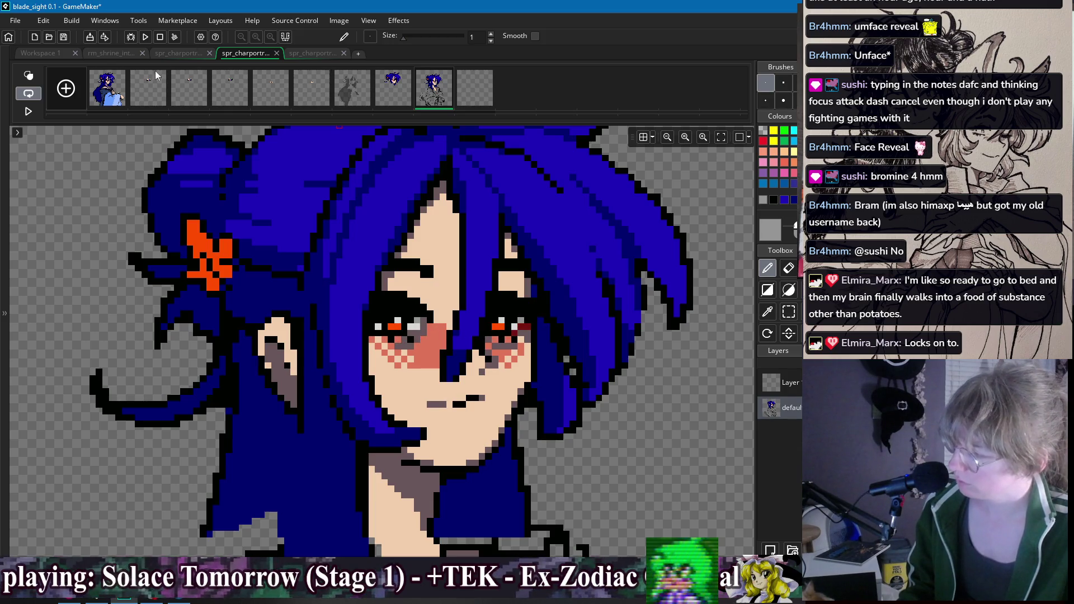
Step: Flip between frames 8 and 9, ending on the head-only eighth frame
click(401, 90)
click(431, 105)
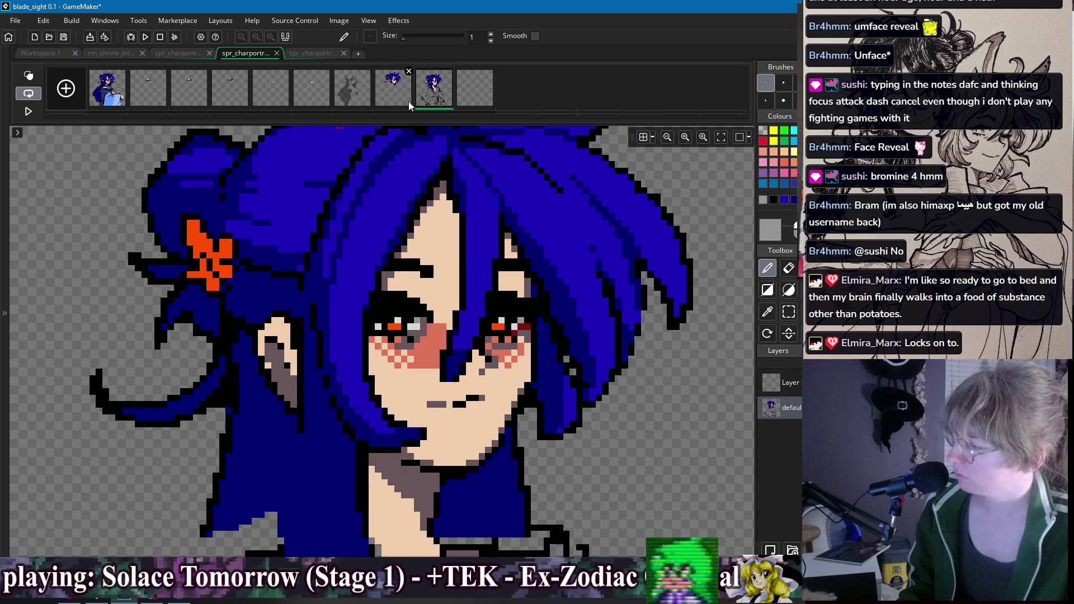
click(405, 102)
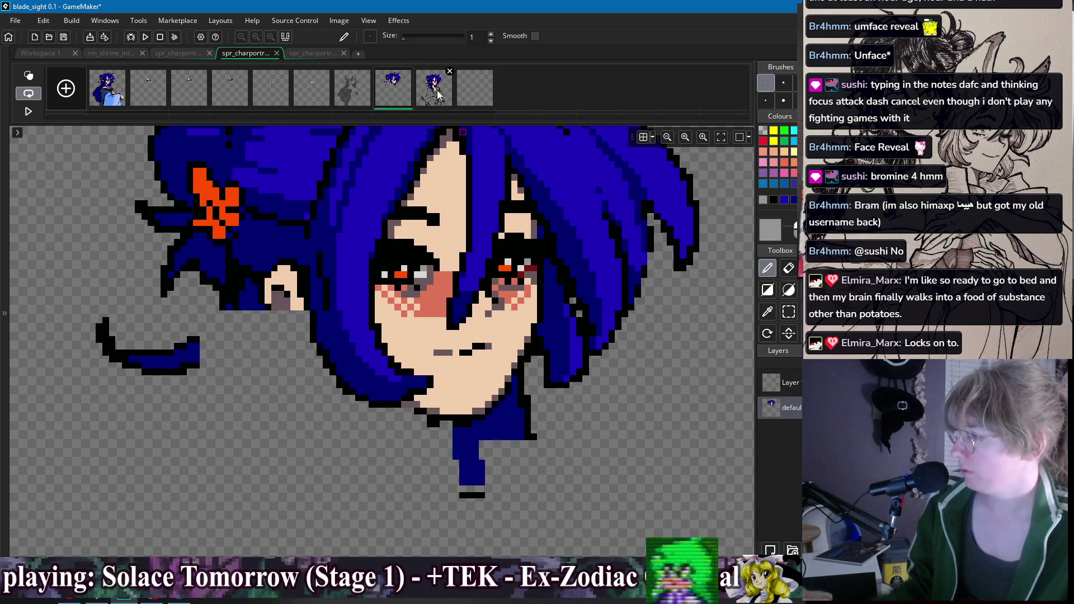
Step: Flip from frame 9 to frame 8 and back to frame 9 to keep editing
click(437, 98)
click(404, 97)
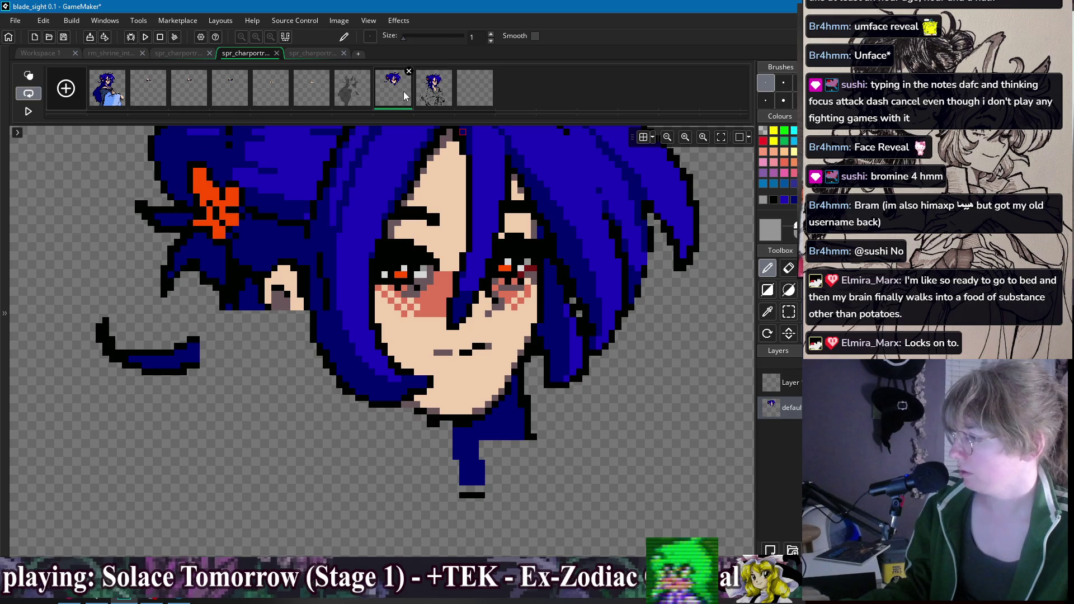
click(436, 92)
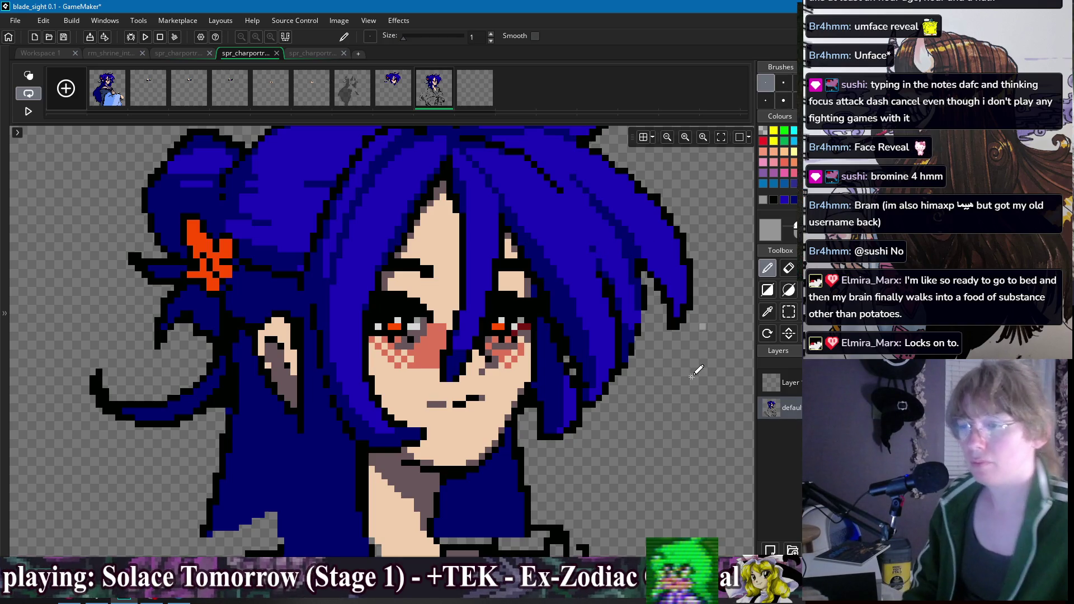
Step: Sample mauve, skin tone, black and the eye's dark red from the portrait
alt+click(520, 390)
scroll(523, 305, down, 2)
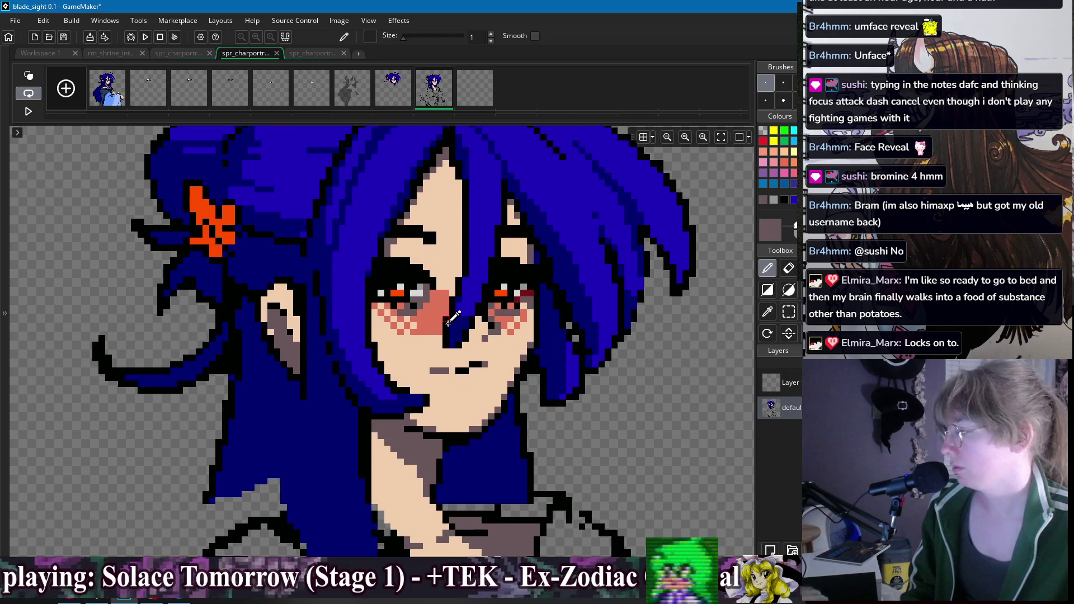
alt+click(401, 311)
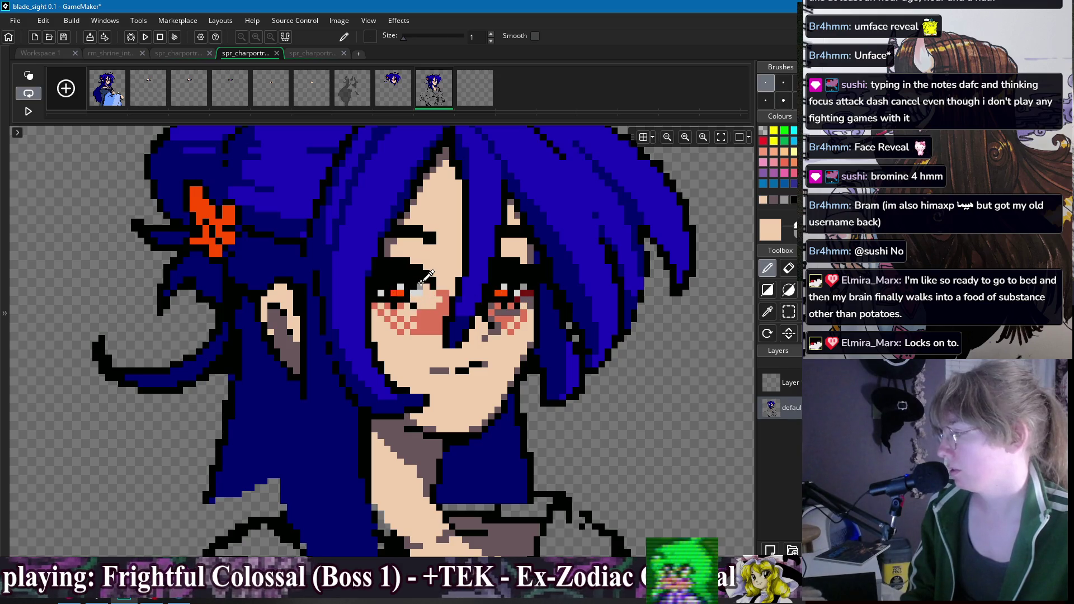
alt+click(415, 298)
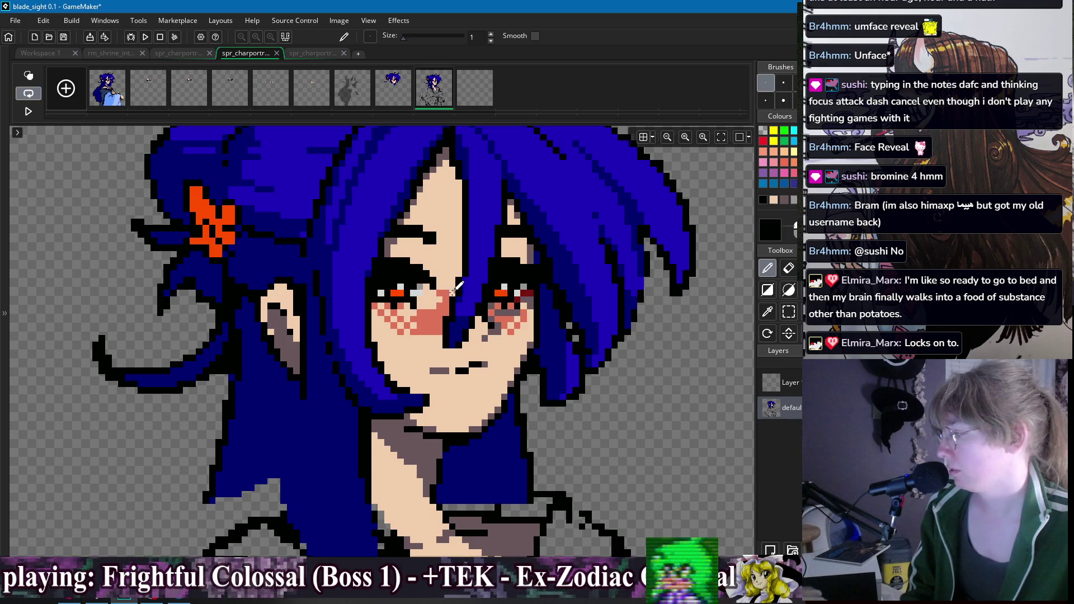
drag(453, 291, 494, 305)
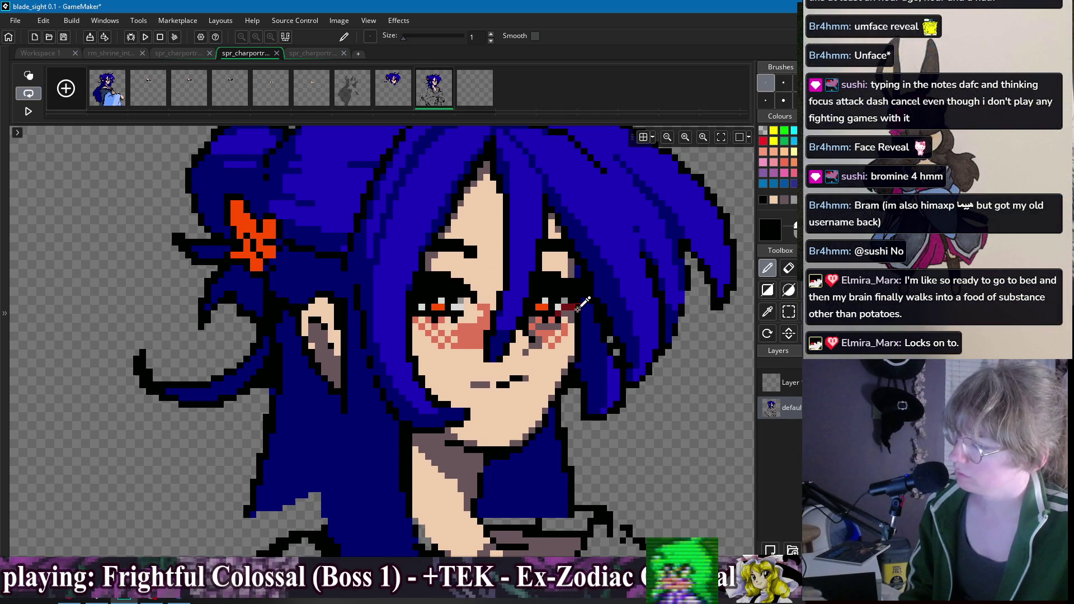
alt+click(567, 307)
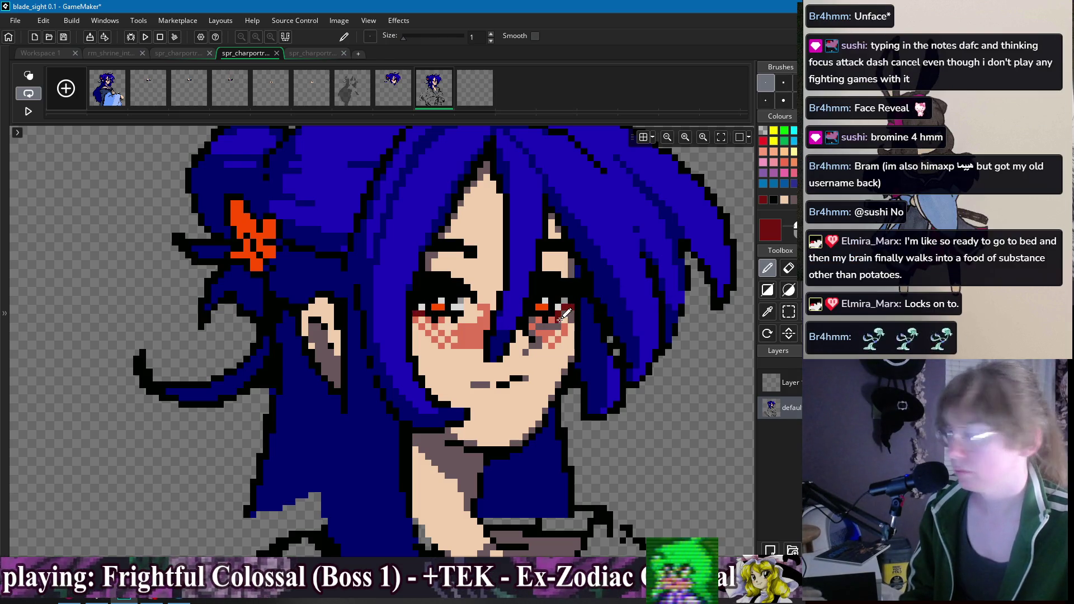
scroll(561, 318, up, 1)
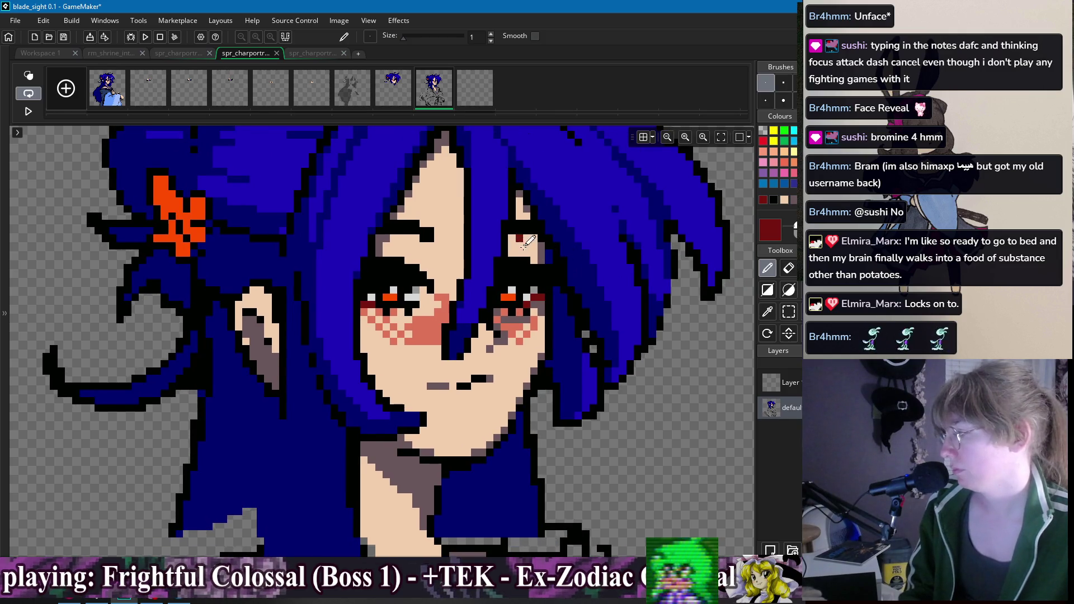
Step: Reframe the head, pick black, then settle on the hair blue as drawing colour
drag(526, 240, 504, 213)
drag(507, 271, 511, 336)
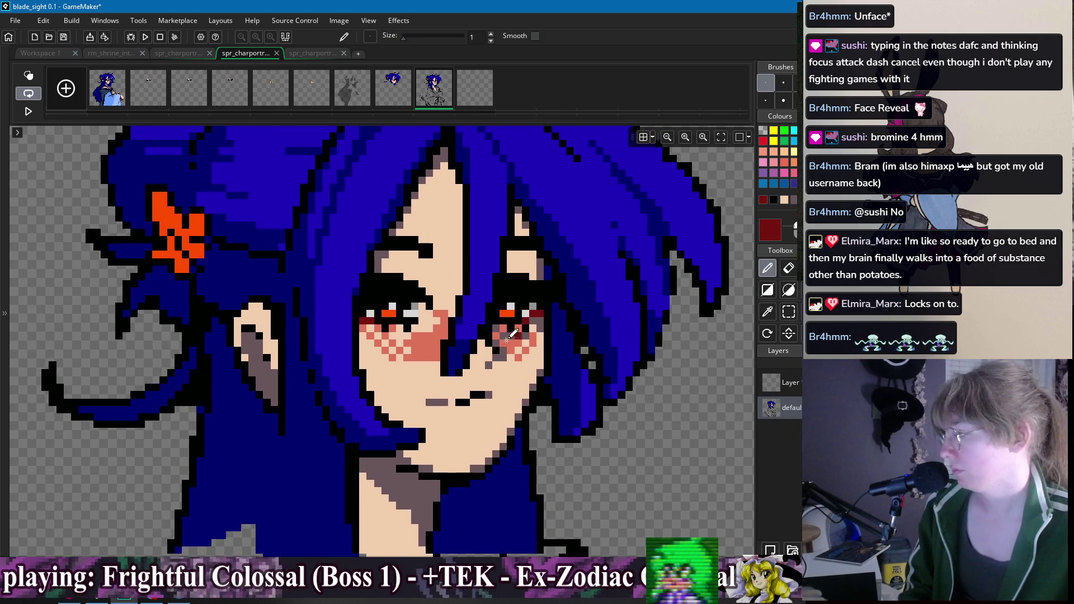
alt+click(456, 372)
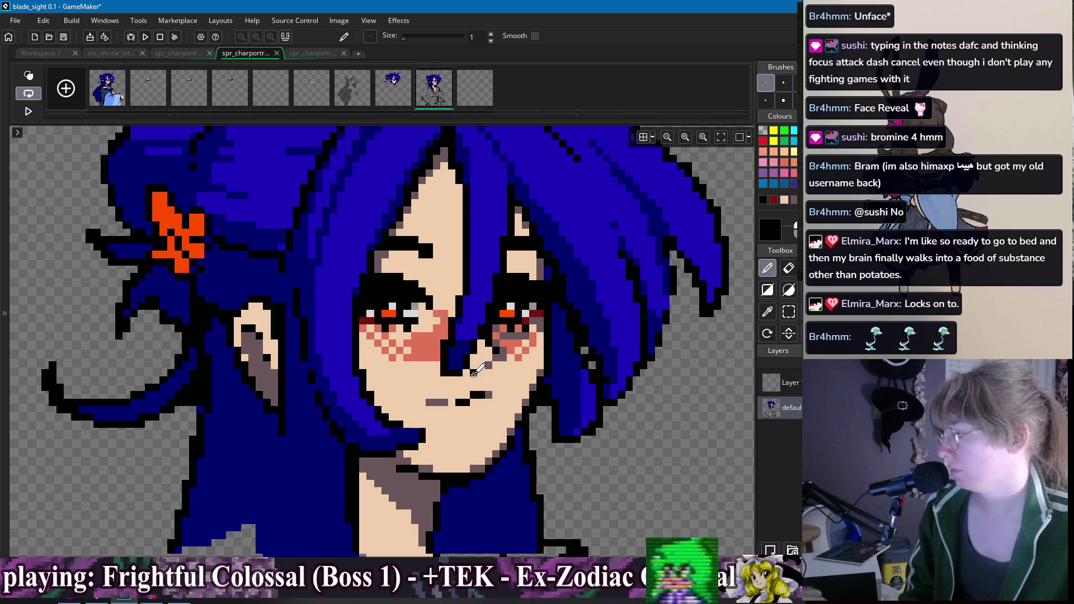
scroll(507, 288, up, 2)
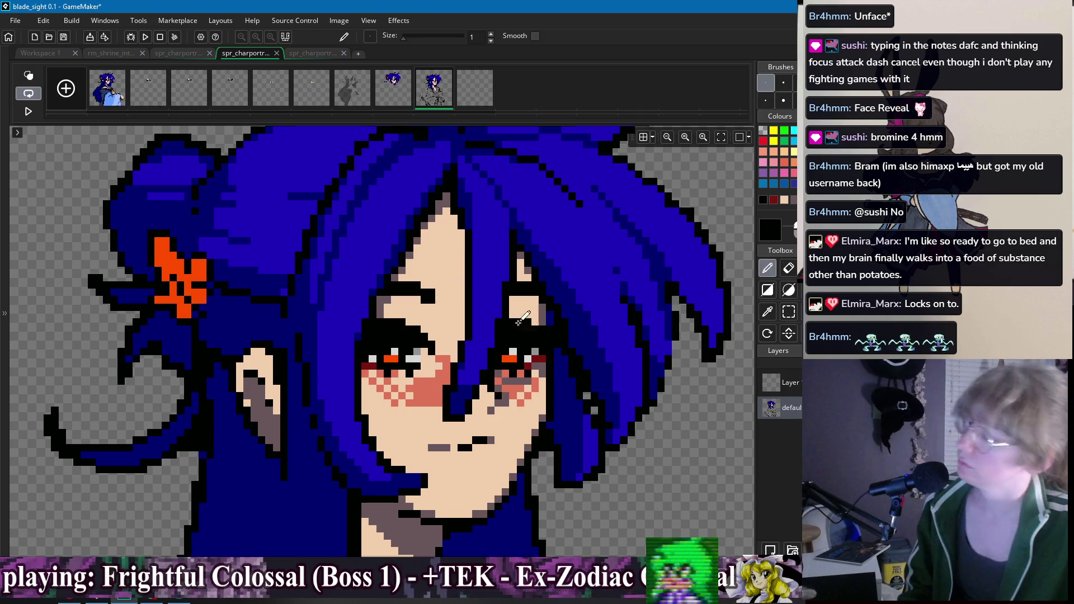
drag(500, 294, 466, 262)
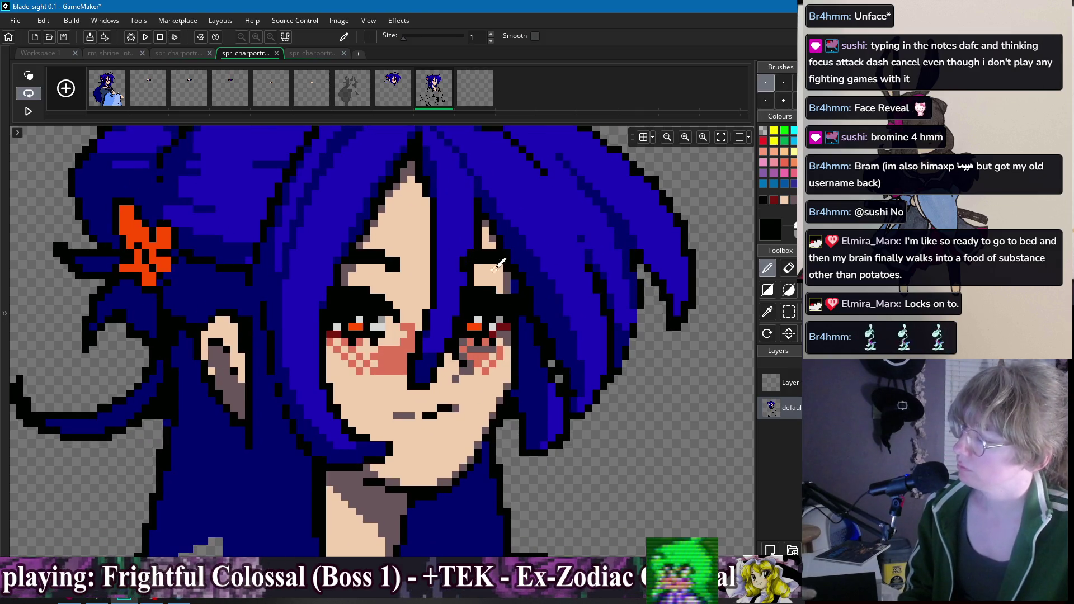
scroll(577, 266, down, 2)
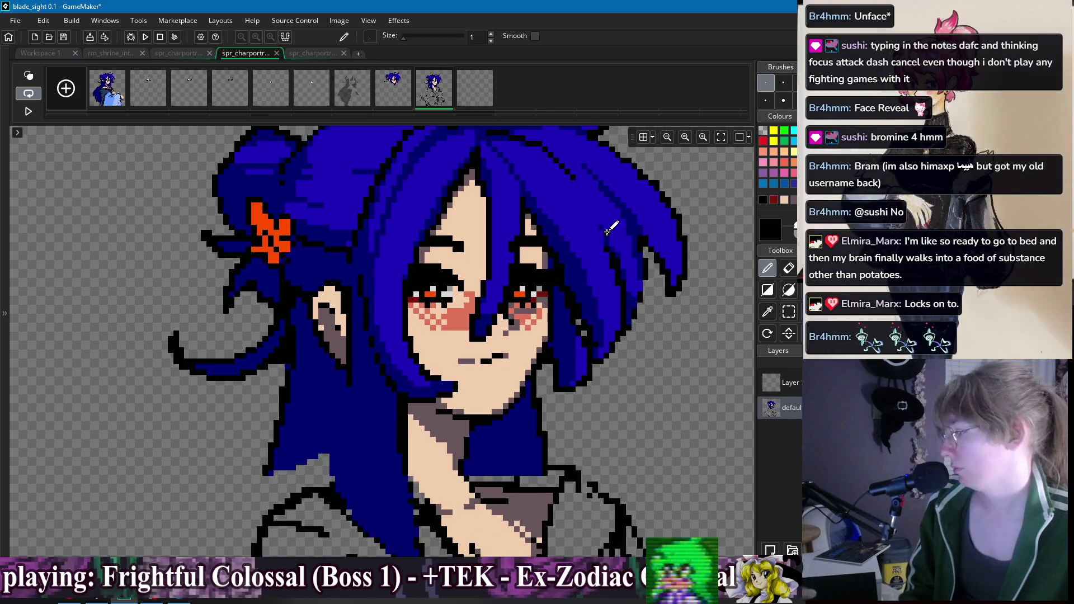
scroll(502, 266, up, 1)
click(512, 263)
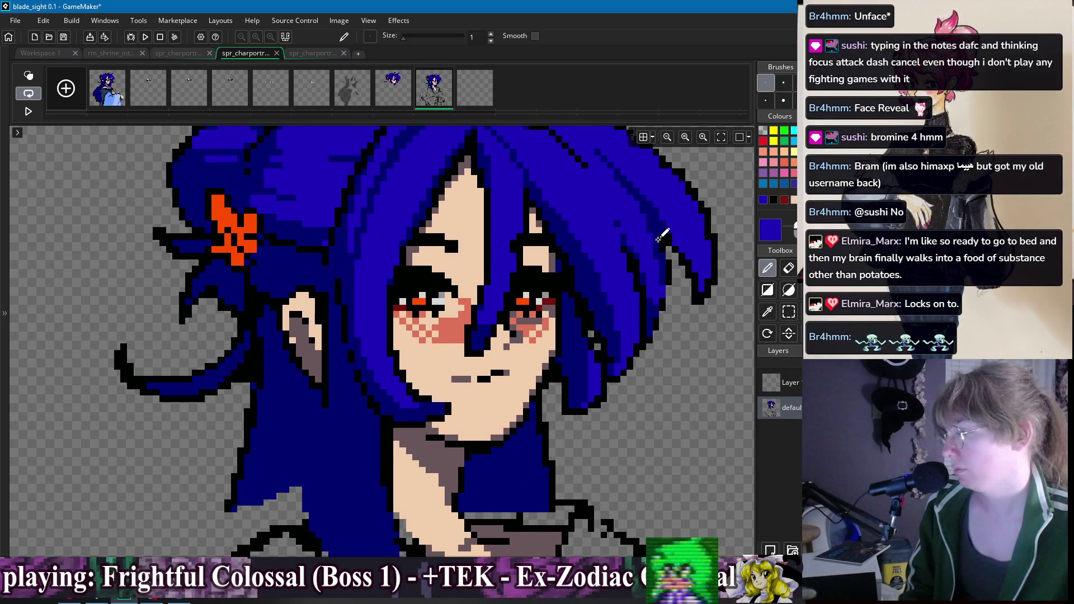
drag(654, 239, 643, 250)
scroll(655, 243, down, 1)
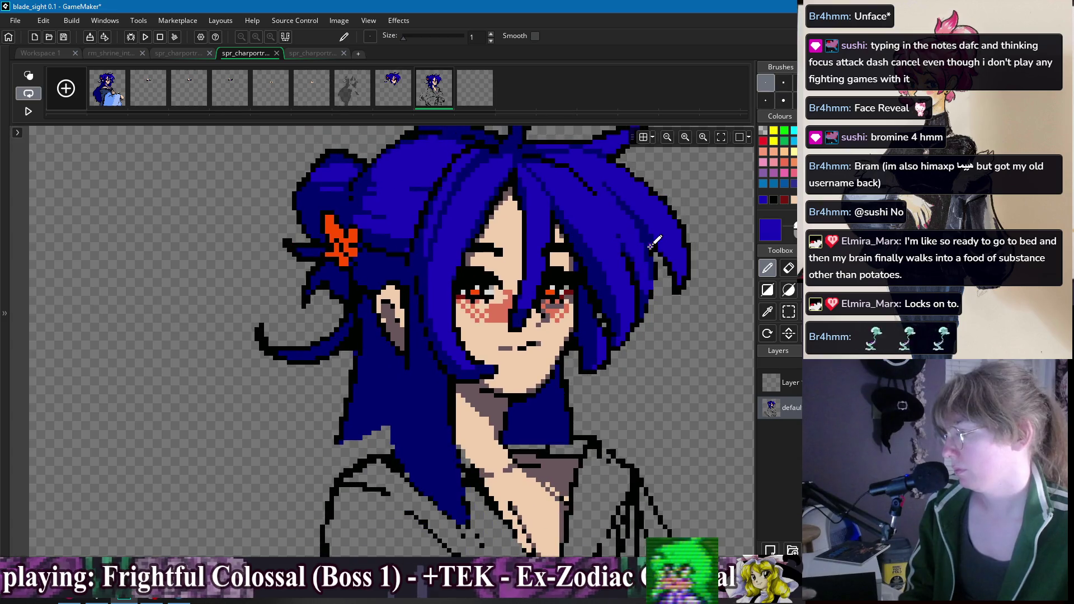
Step: Pan to the lower face, pick black and draw the mouth as a short line
scroll(582, 274, up, 2)
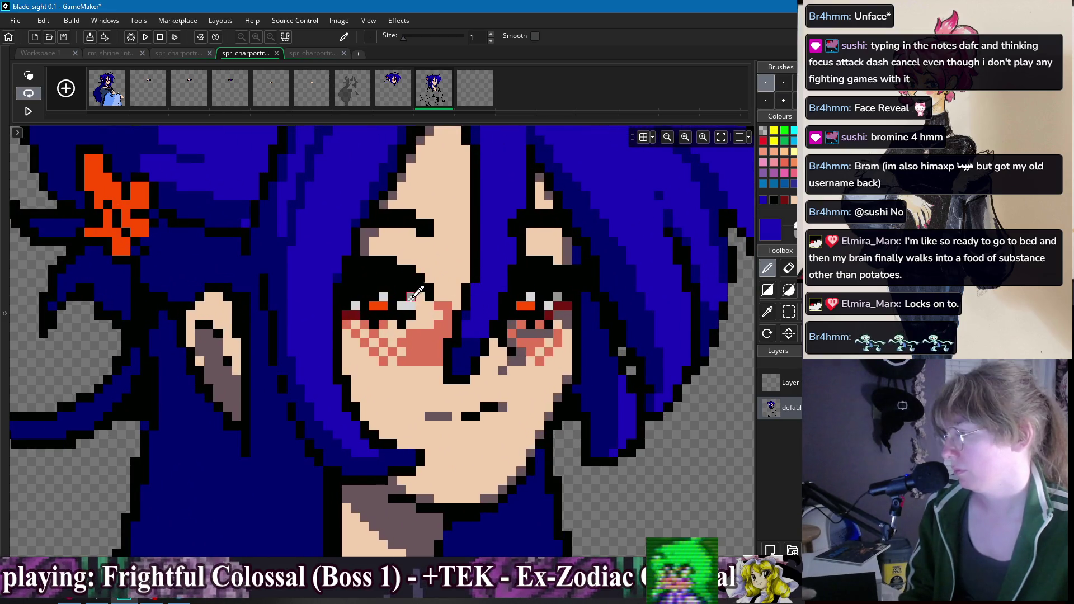
alt+click(413, 302)
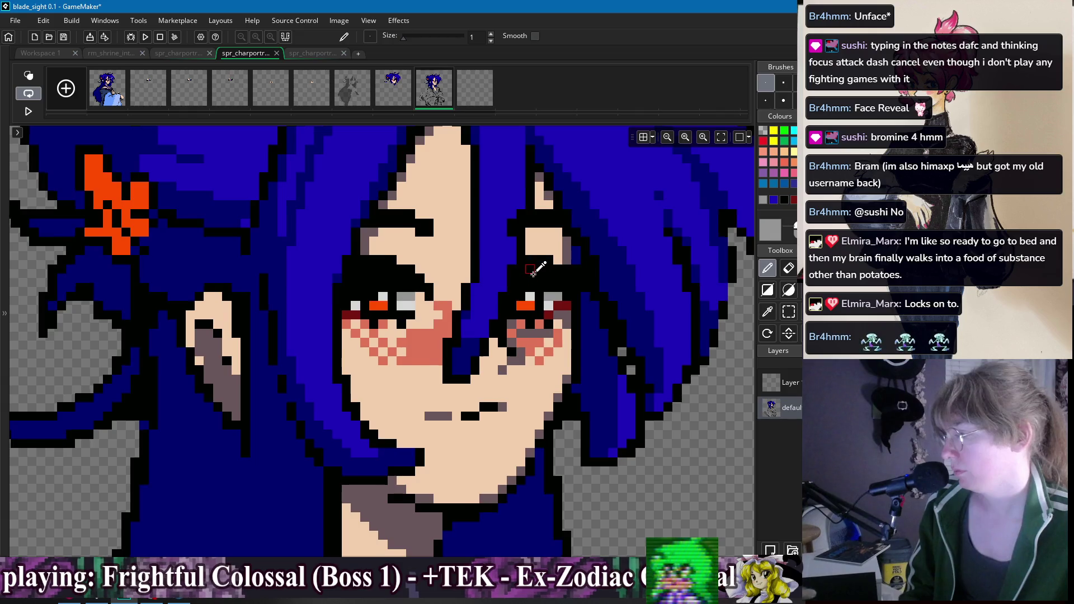
scroll(568, 242, down, 4)
drag(589, 243, 571, 233)
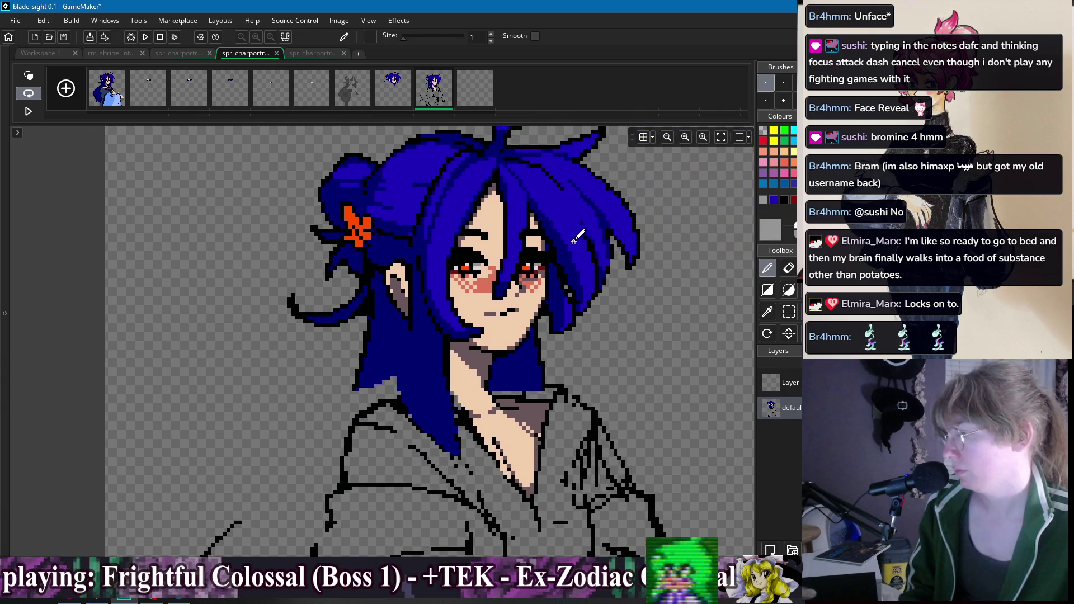
drag(642, 215, 620, 209)
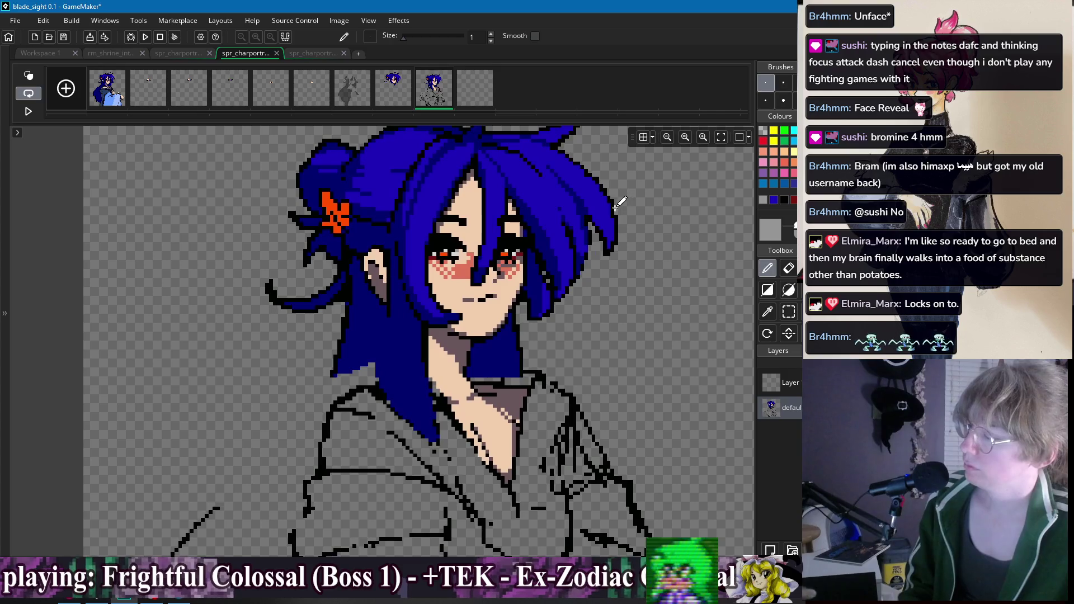
scroll(516, 278, up, 2)
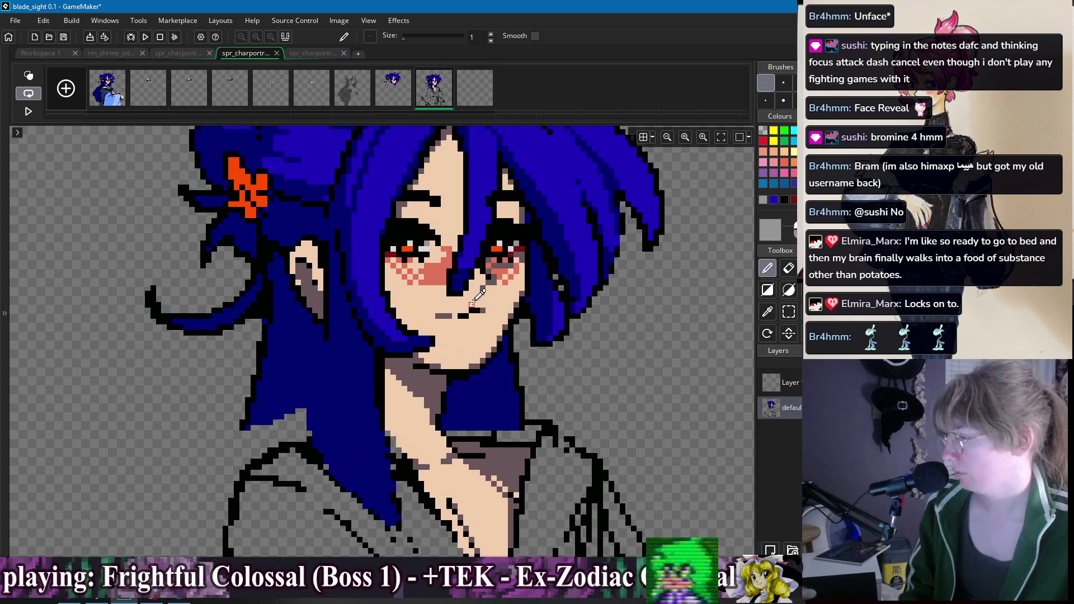
alt+click(476, 299)
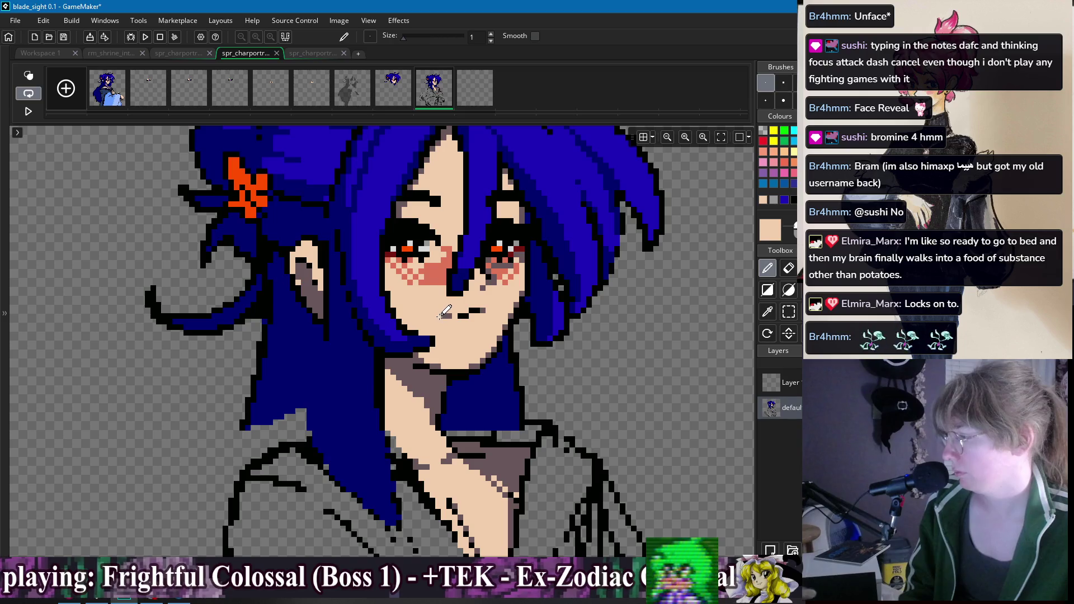
mouse_move(445, 313)
mouse_down()
mouse_move(462, 341)
mouse_move(492, 342)
mouse_up()
alt+click(474, 342)
drag(583, 295, 577, 308)
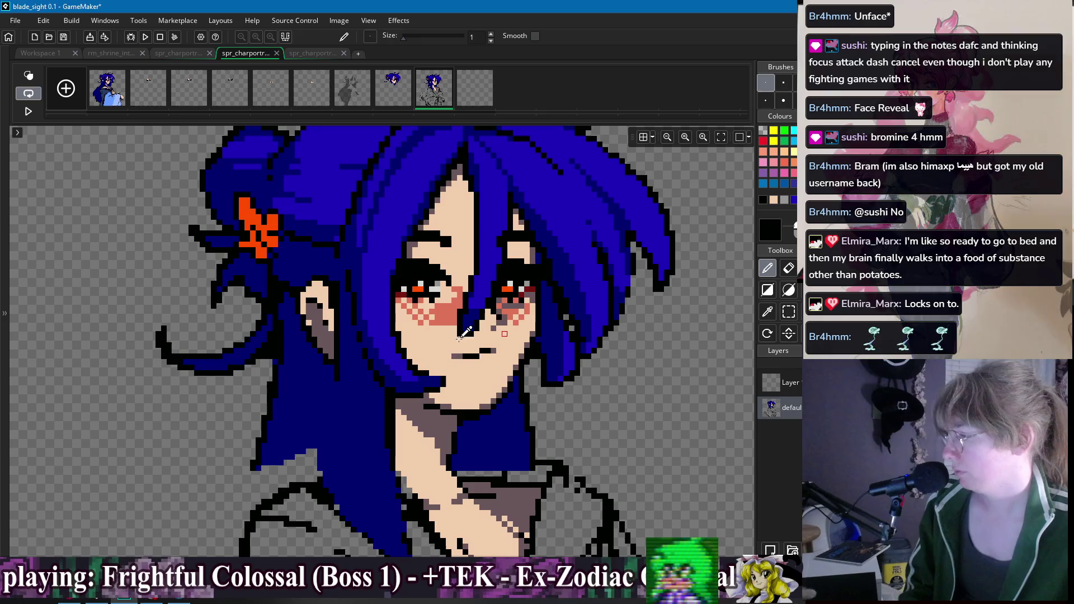
Step: Sample skin peach, grey-brown shading, black, and finally the skin tone beside the eye
alt+click(445, 353)
scroll(437, 343, down, 2)
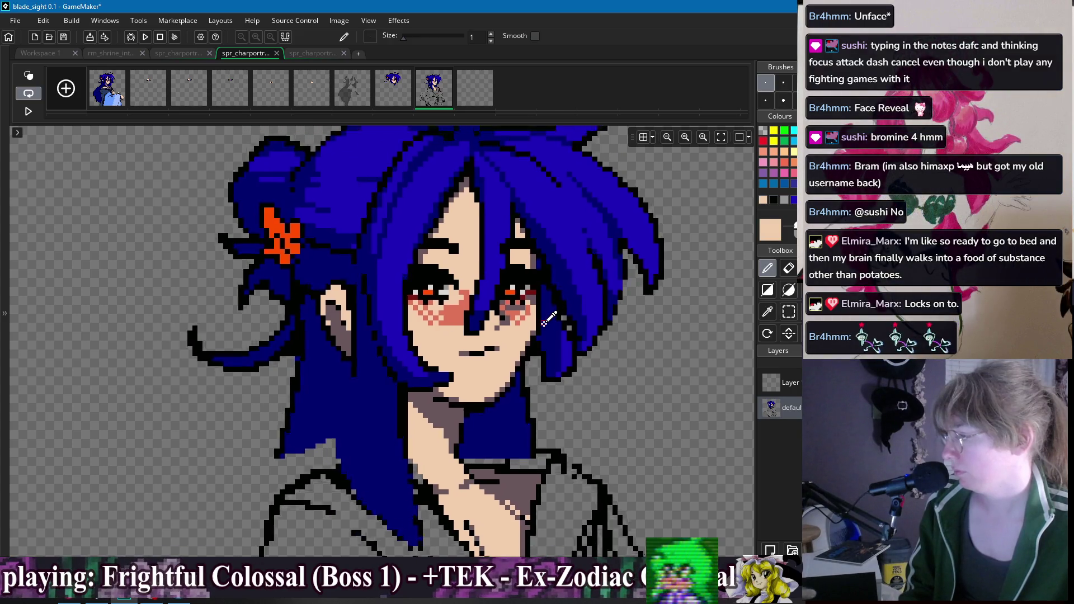
scroll(484, 381, up, 3)
alt+click(482, 383)
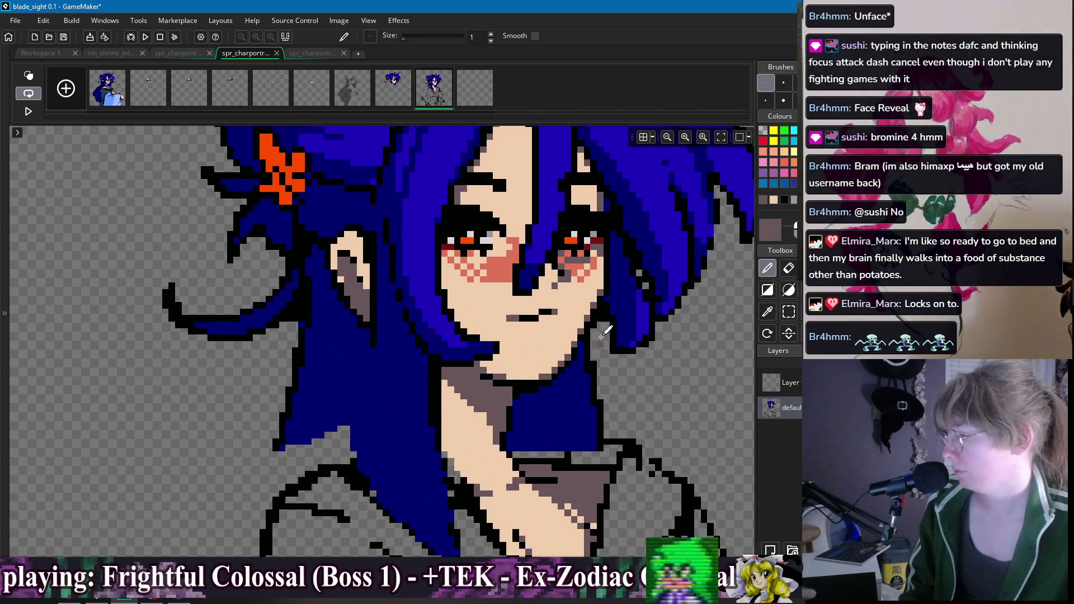
scroll(562, 308, down, 3)
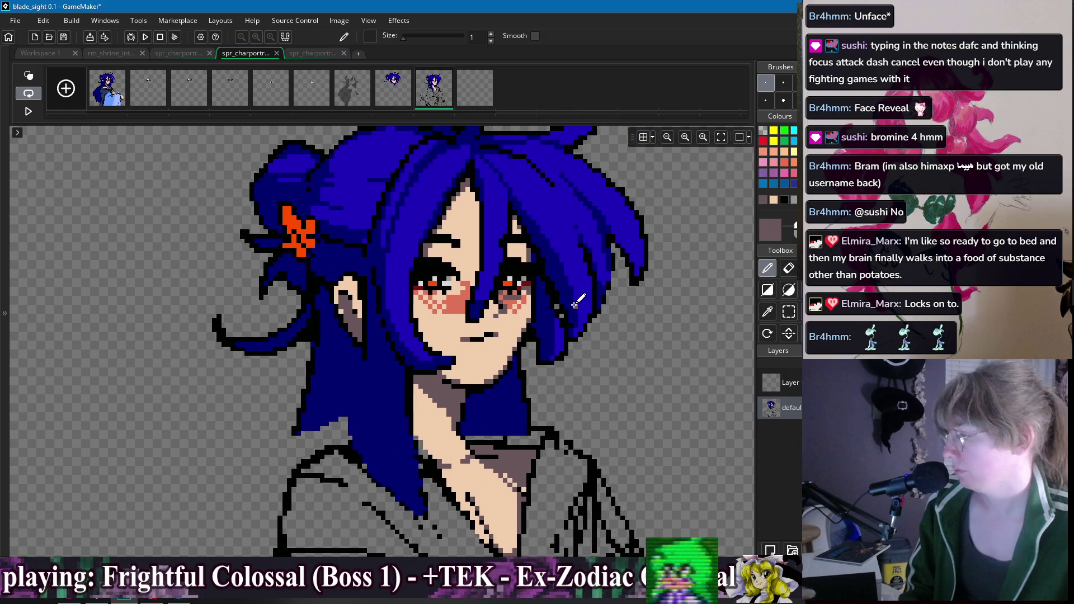
alt+click(504, 306)
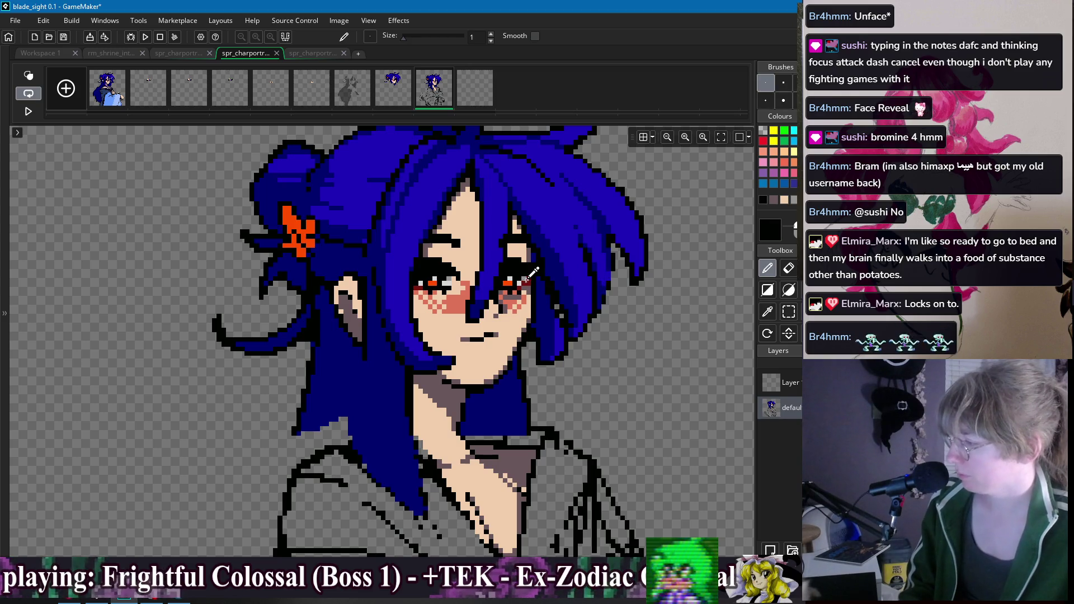
scroll(510, 322, up, 2)
alt+click(506, 299)
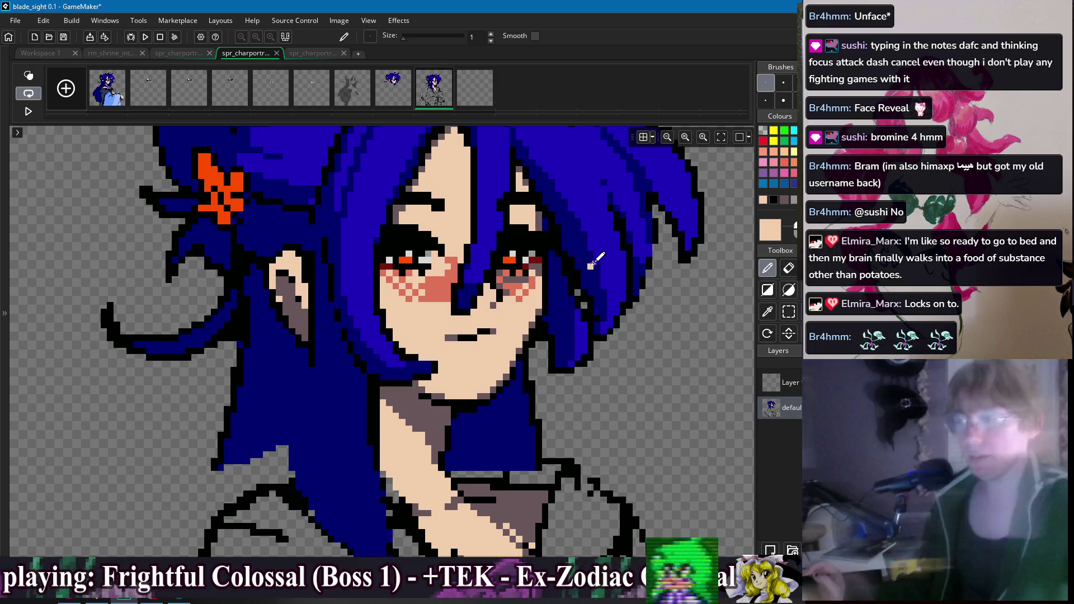
Step: Play and stop the animation preview, then select the face frame in the frame strip
key(Return)
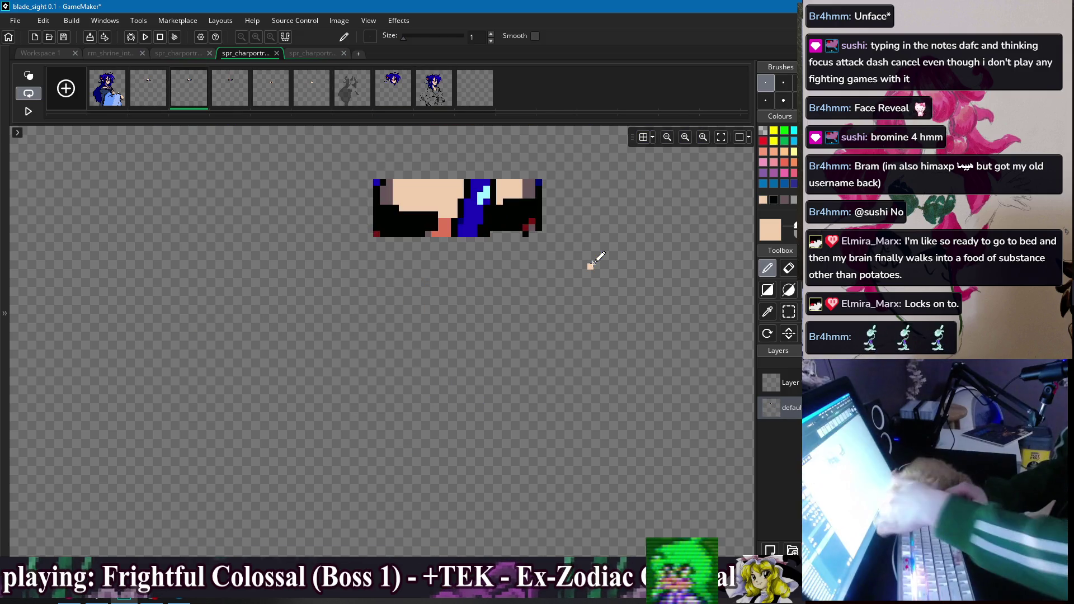
key(Return)
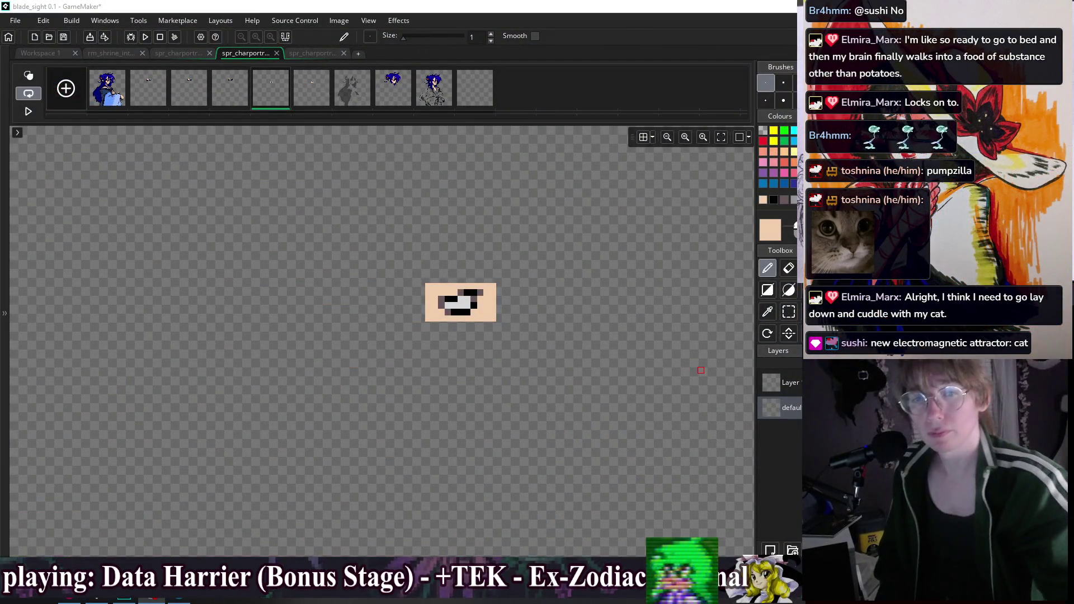
click(434, 88)
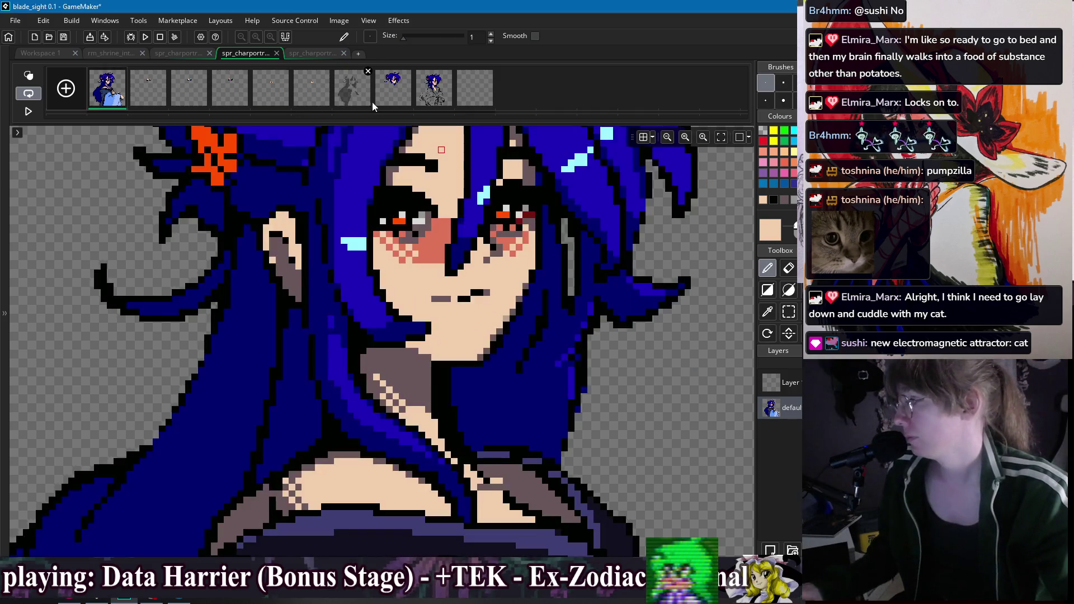
Step: Switch to the ninth frame's bust portrait of the blue-haired girl
click(394, 87)
scroll(485, 195, down, 3)
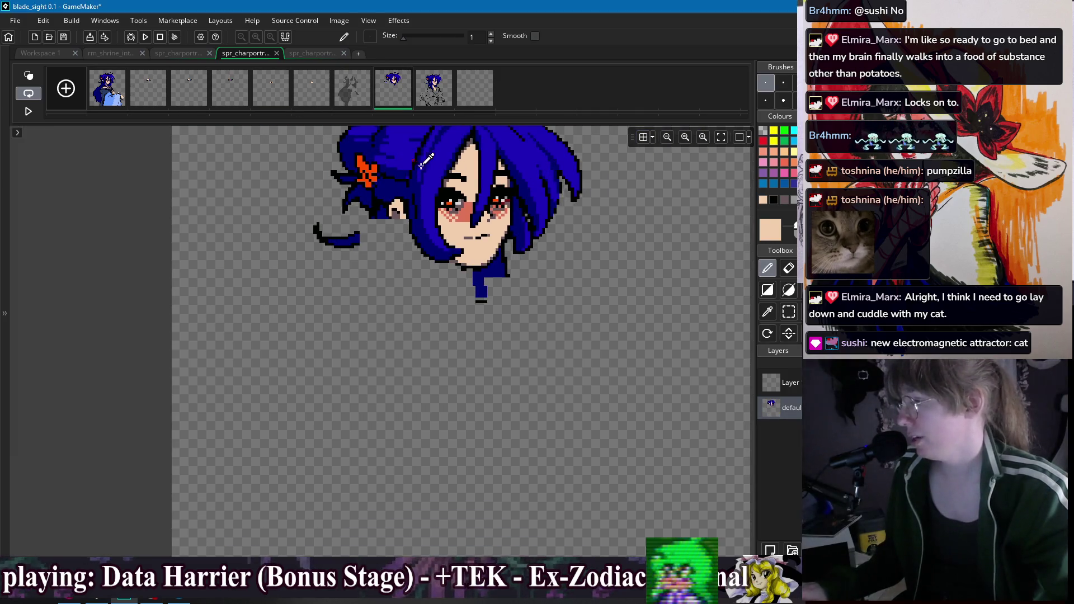
scroll(442, 221, up, 1)
scroll(446, 222, up, 2)
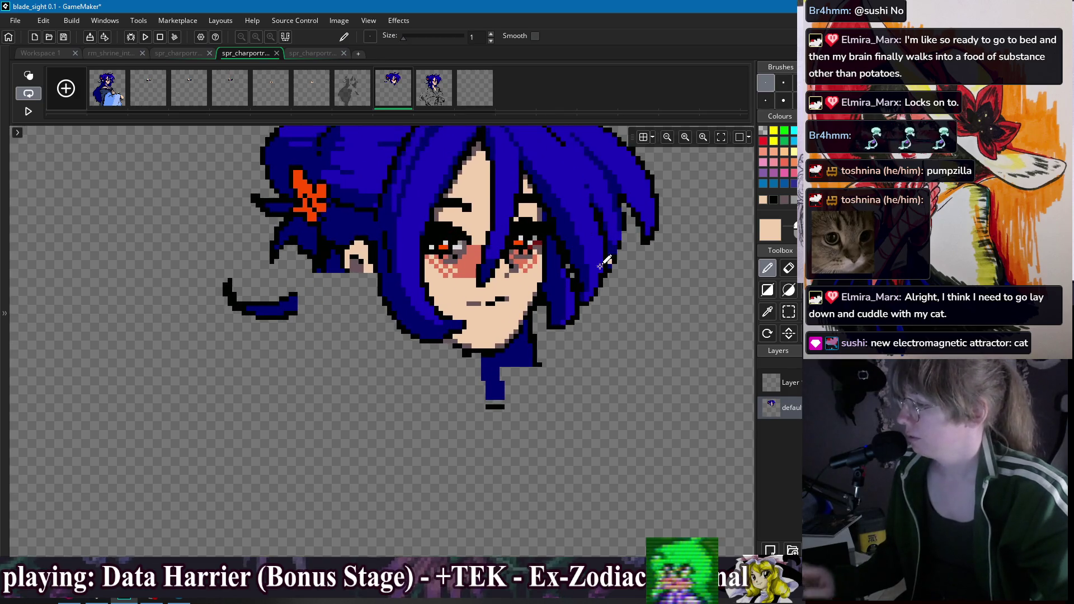
scroll(590, 276, up, 1)
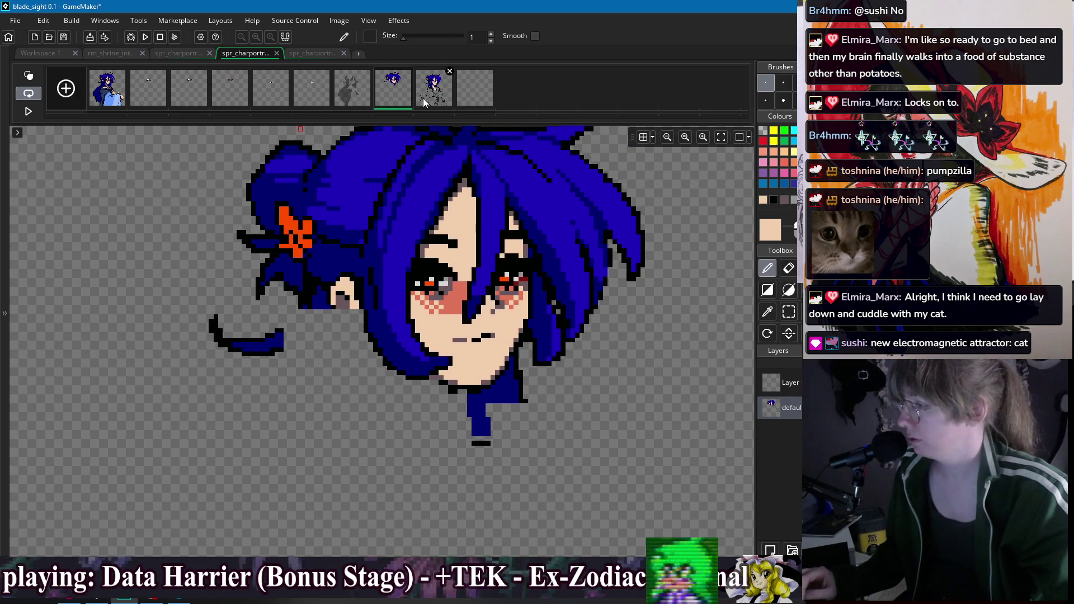
click(431, 101)
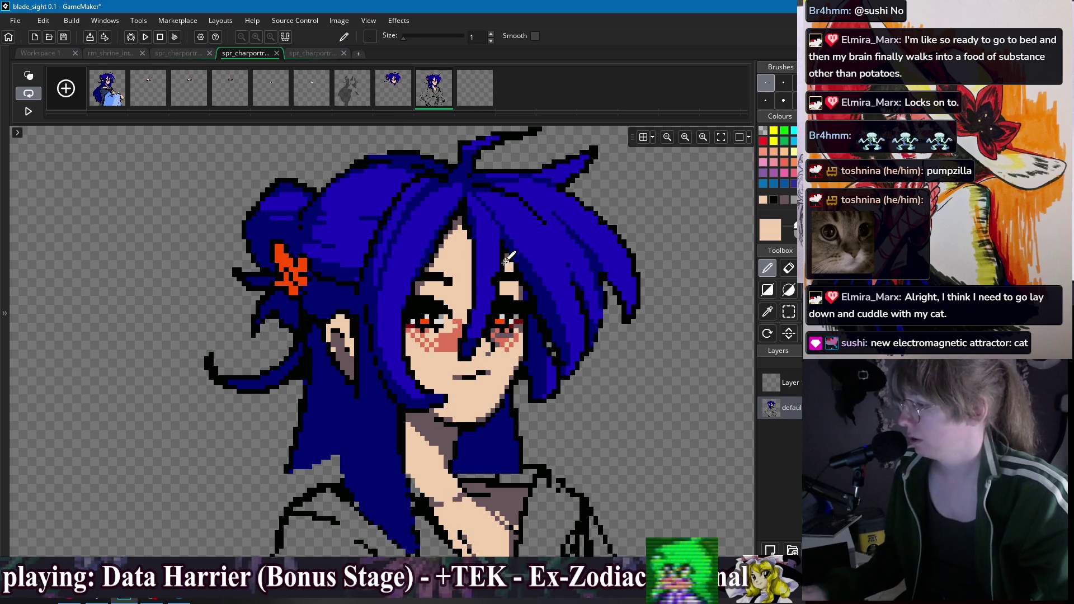
scroll(508, 261, down, 1)
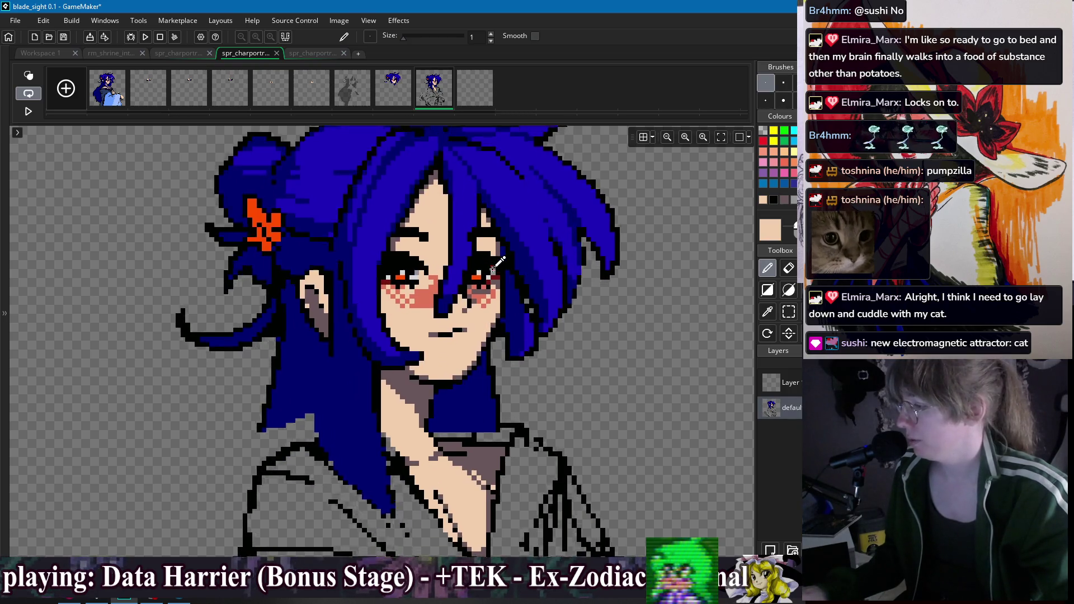
scroll(442, 271, up, 2)
Step: Sample black, greyish-mauve and peach skin colours from the eye area, ending on black
alt+click(476, 289)
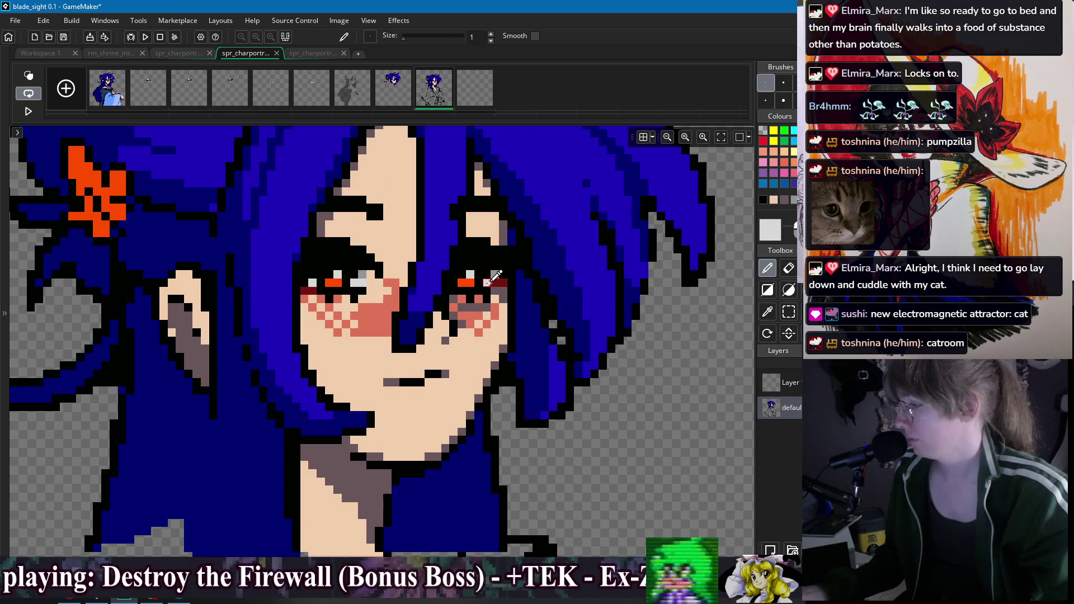
alt+click(505, 271)
scroll(536, 262, down, 3)
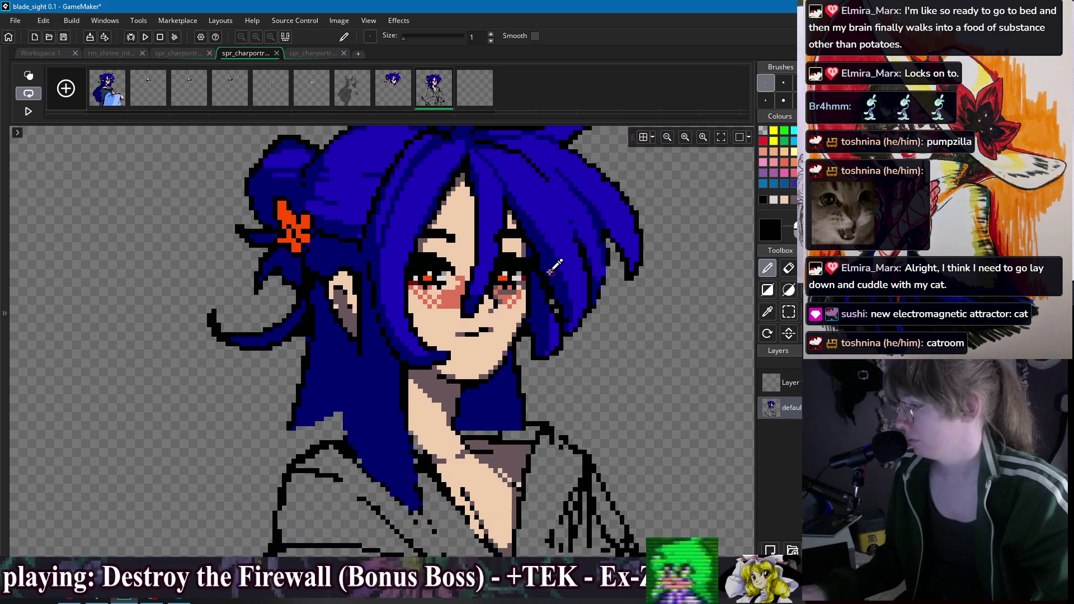
scroll(536, 262, up, 3)
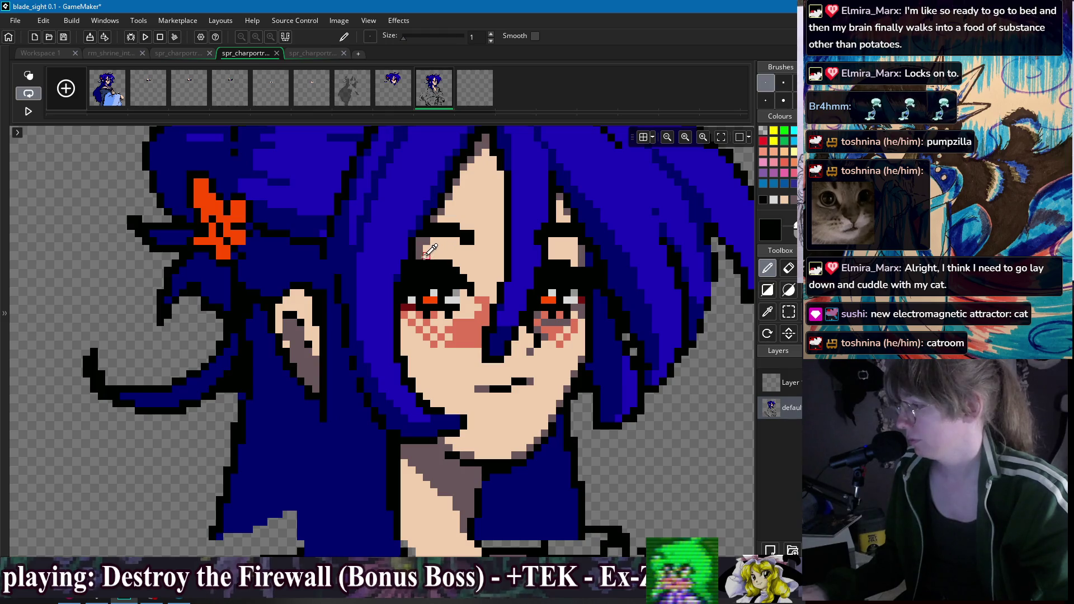
alt+click(420, 256)
scroll(540, 257, down, 2)
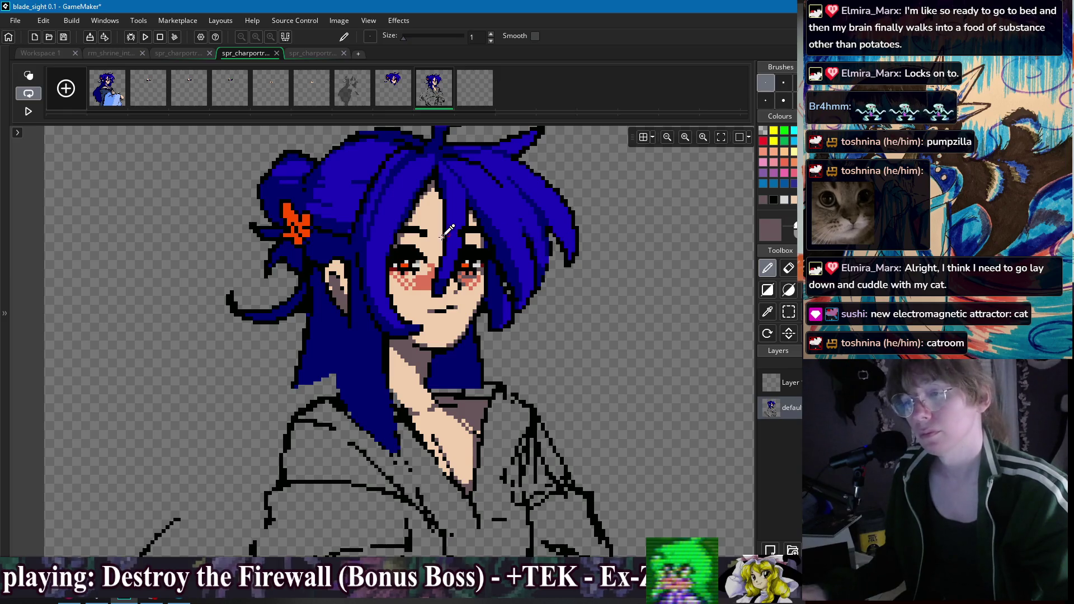
scroll(428, 216, up, 3)
scroll(428, 215, down, 2)
scroll(414, 246, up, 2)
alt+click(404, 270)
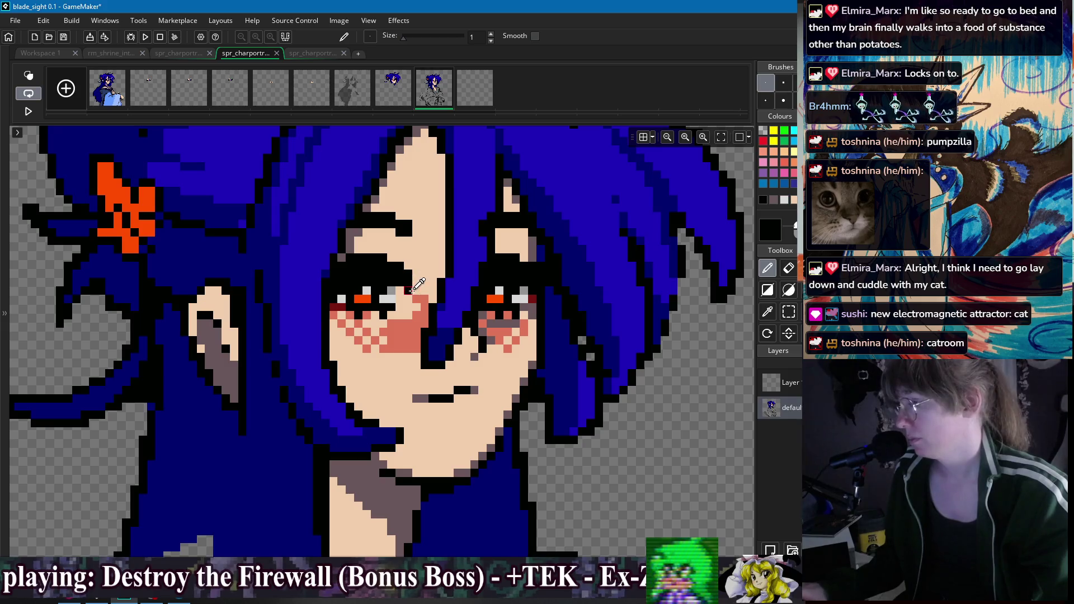
alt+click(413, 288)
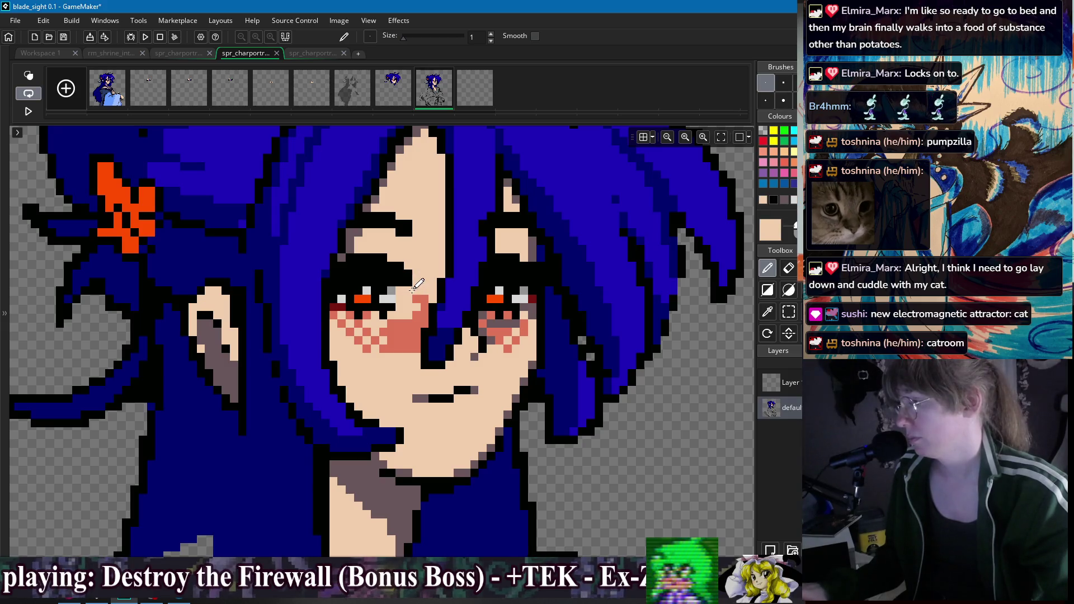
alt+click(385, 281)
scroll(407, 285, down, 2)
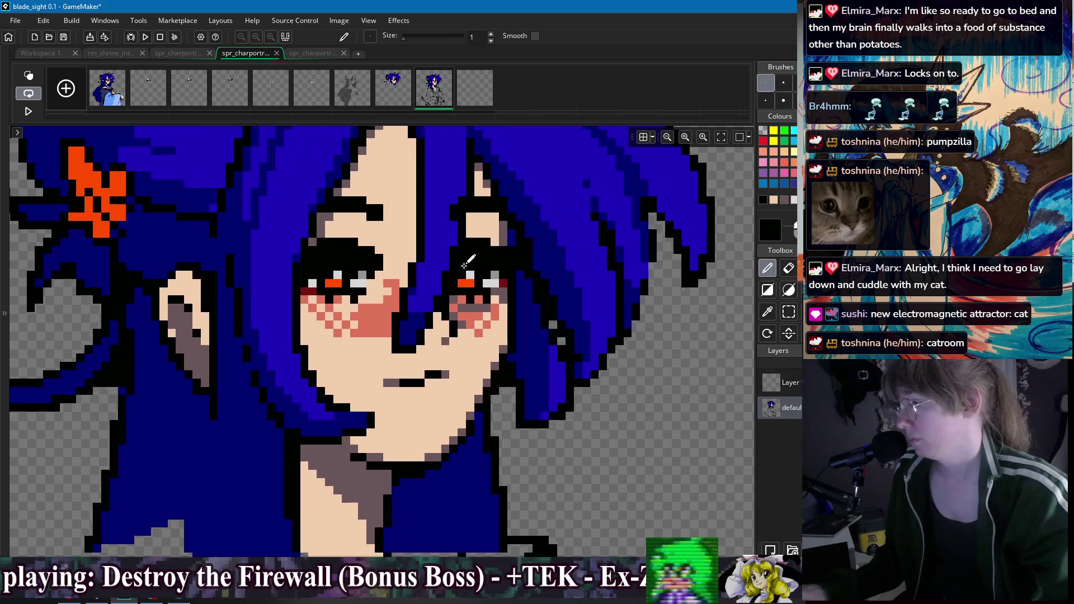
scroll(462, 292, up, 2)
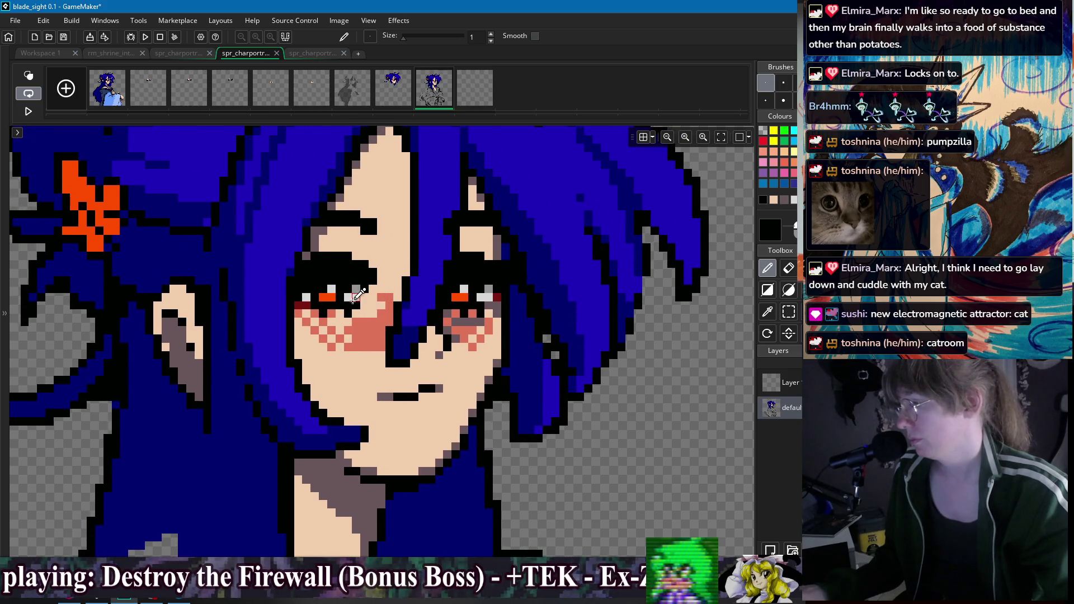
scroll(354, 282, right, 2)
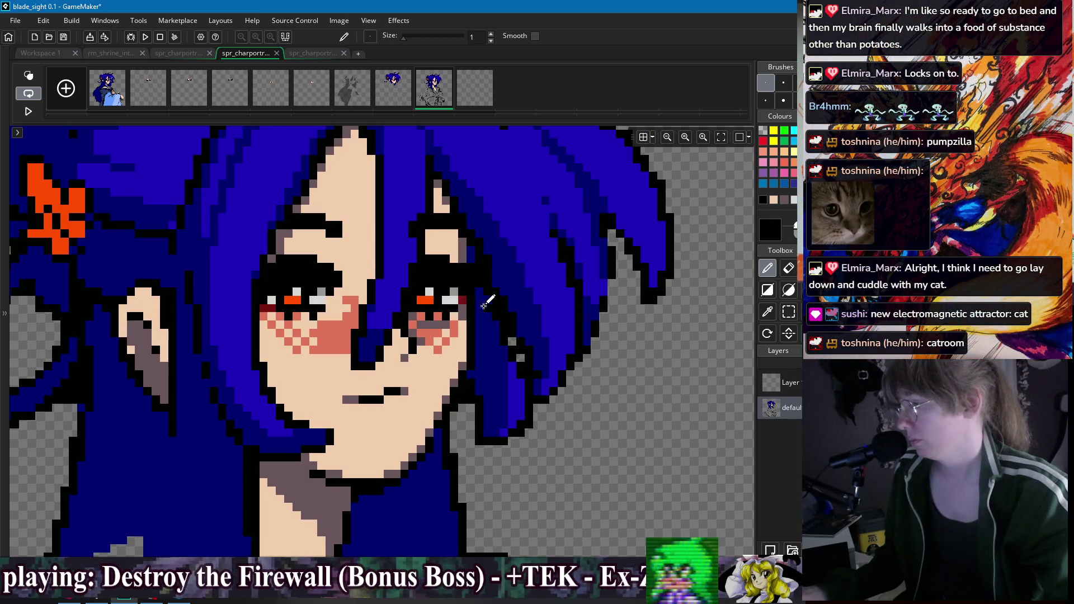
Step: Add a dark red eye-corner pixel, undo the black strip under the left eyebrow, sample salmon blush
alt+click(463, 300)
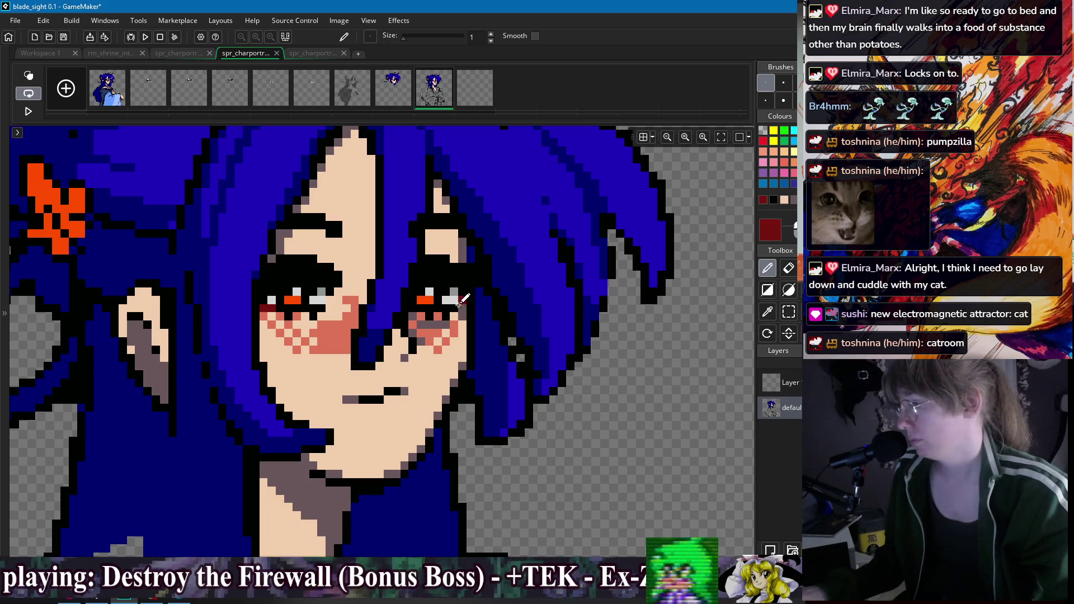
scroll(530, 276, up, 1)
scroll(529, 277, left, 2)
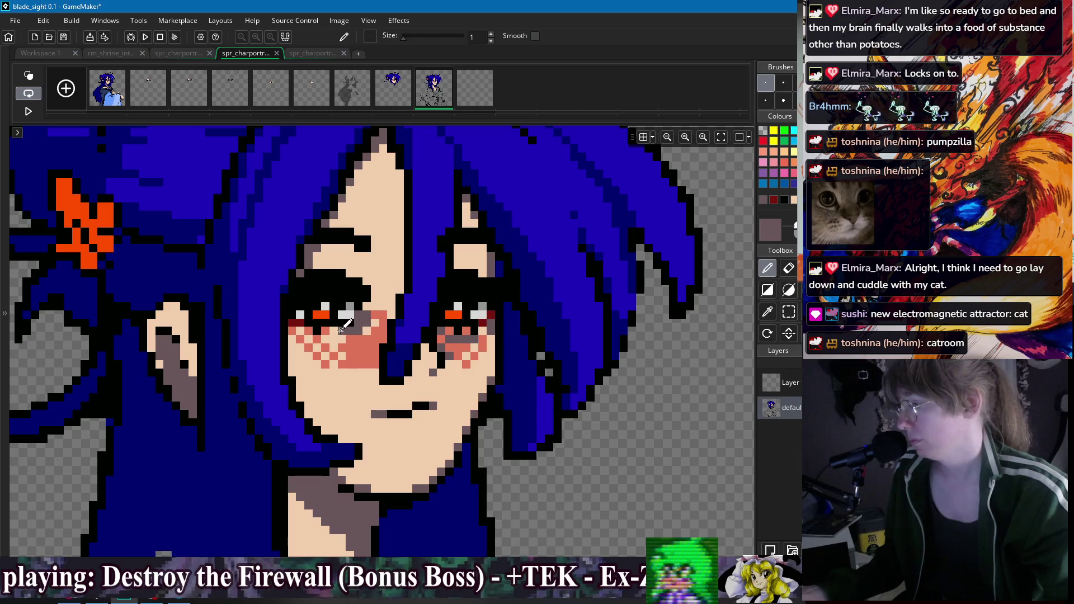
scroll(492, 315, down, 5)
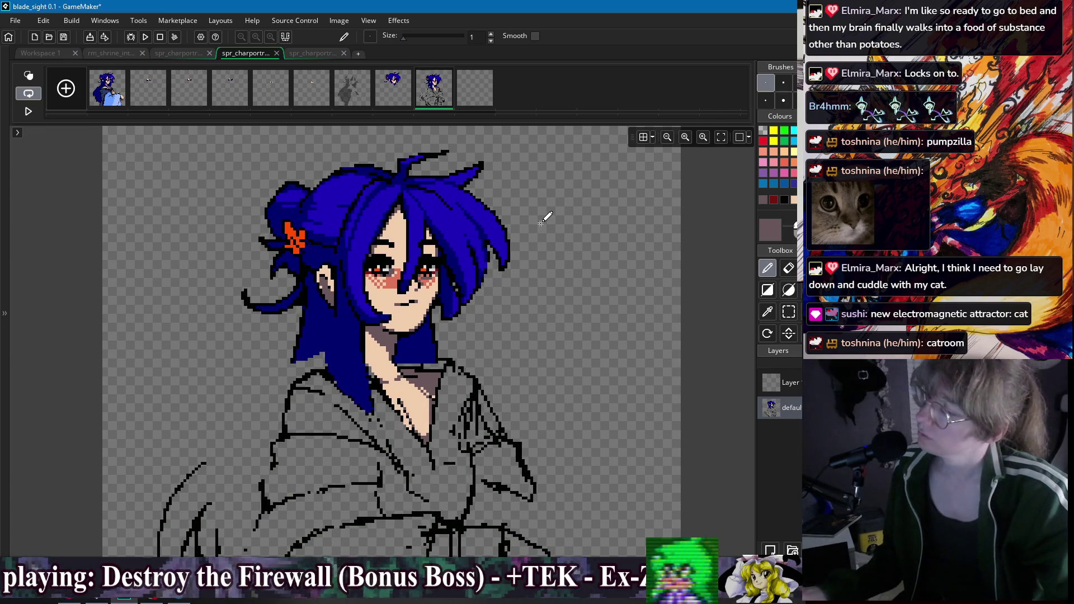
scroll(410, 227, up, 4)
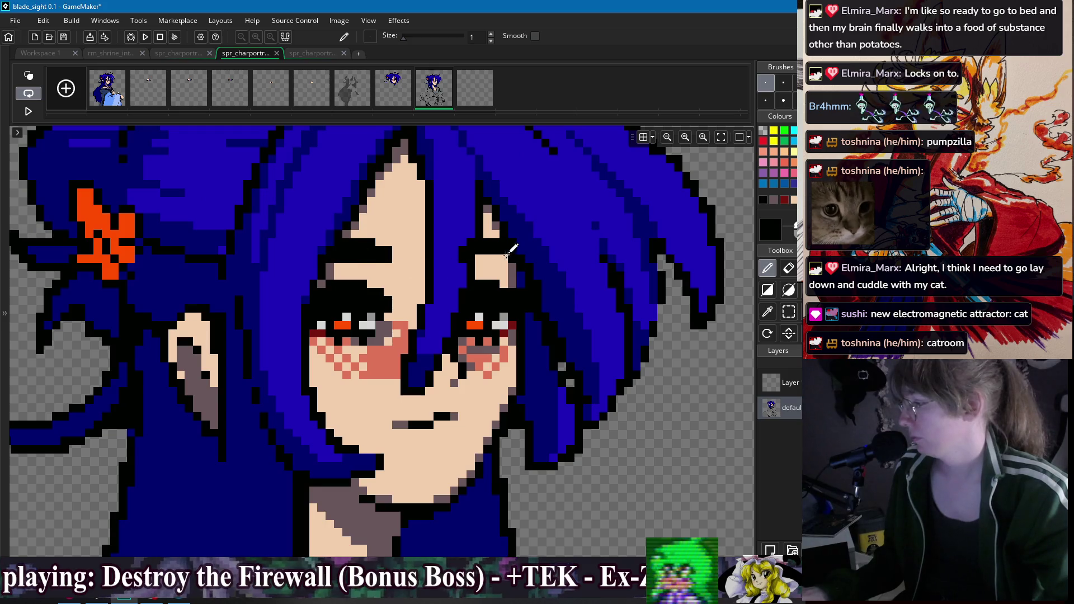
key(ctrl+z)
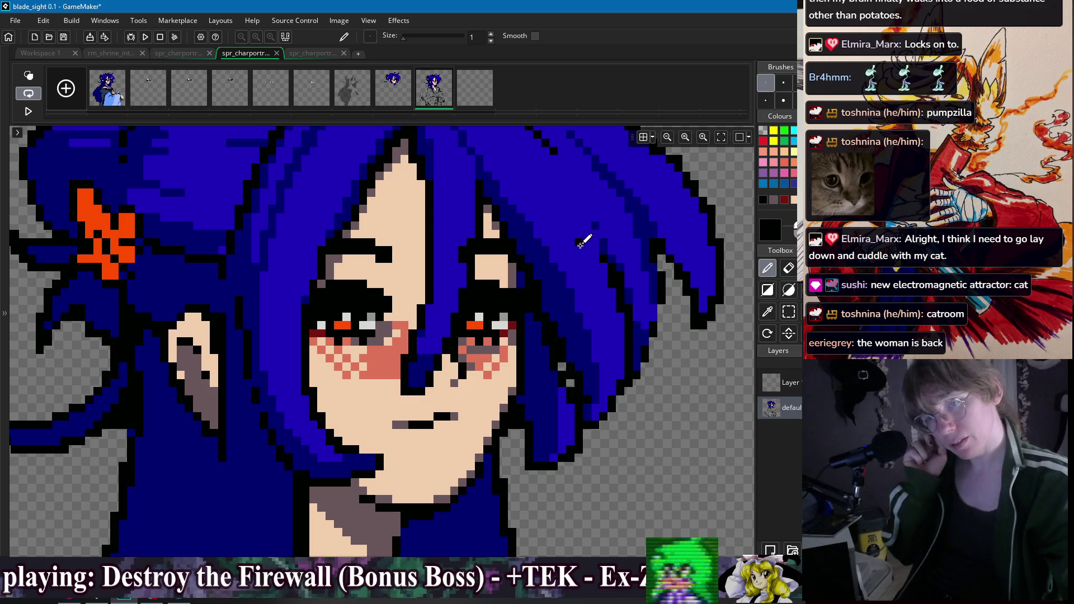
alt+click(478, 360)
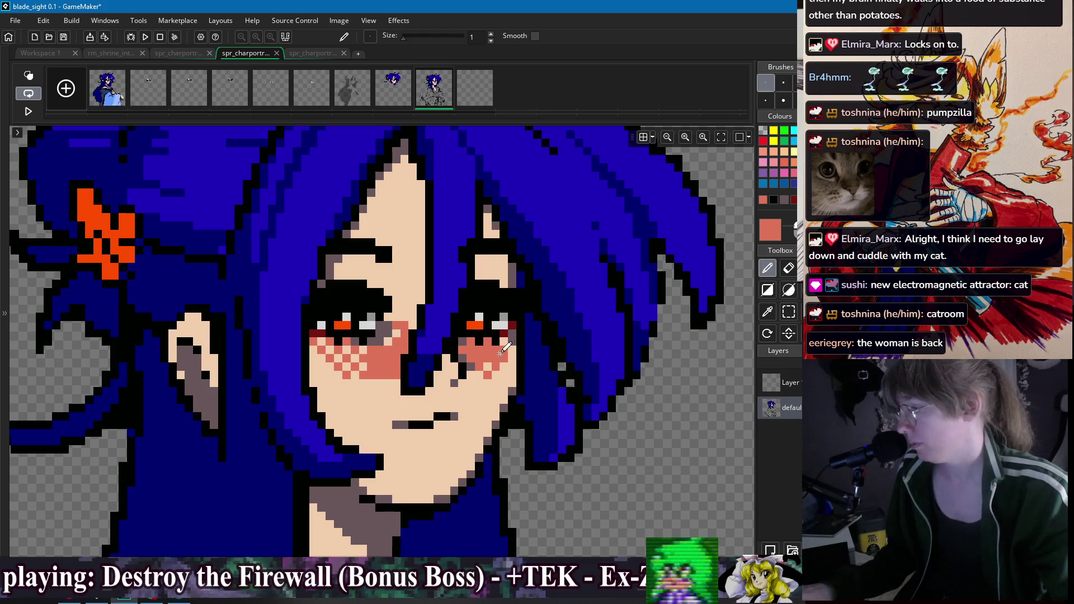
Step: Sample the peach skin colour and paint a peach pixel beside the eye
scroll(367, 347, down, 3)
scroll(471, 345, up, 3)
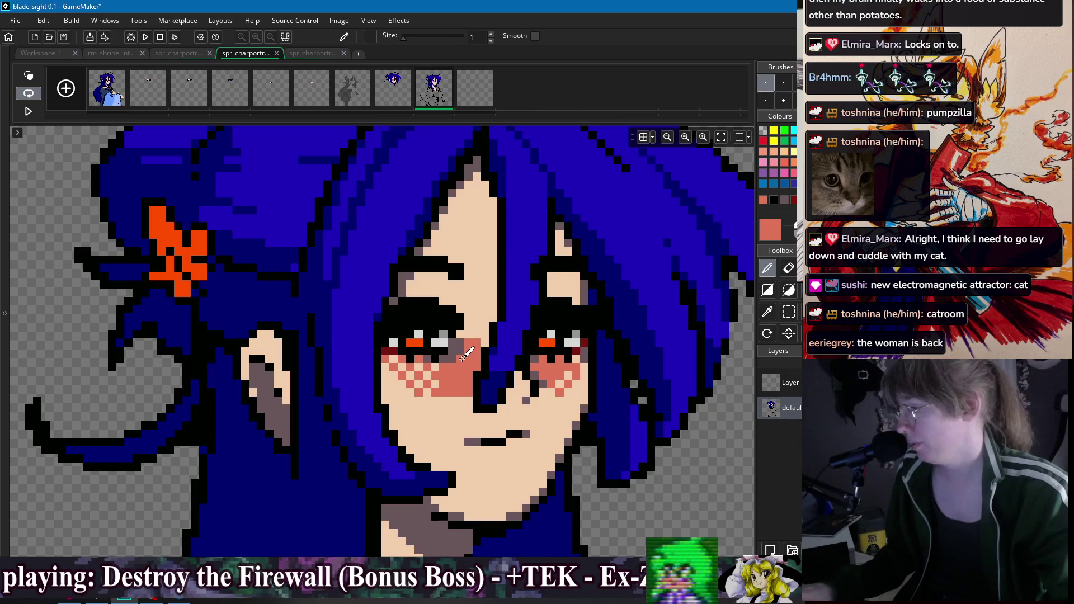
alt+click(475, 331)
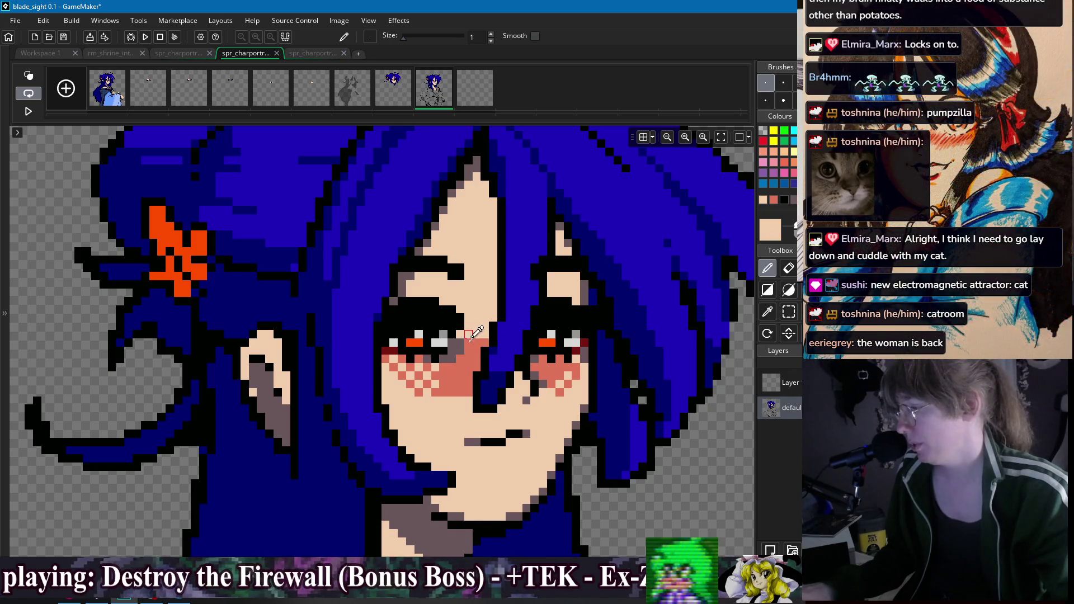
click(502, 342)
scroll(520, 336, down, 3)
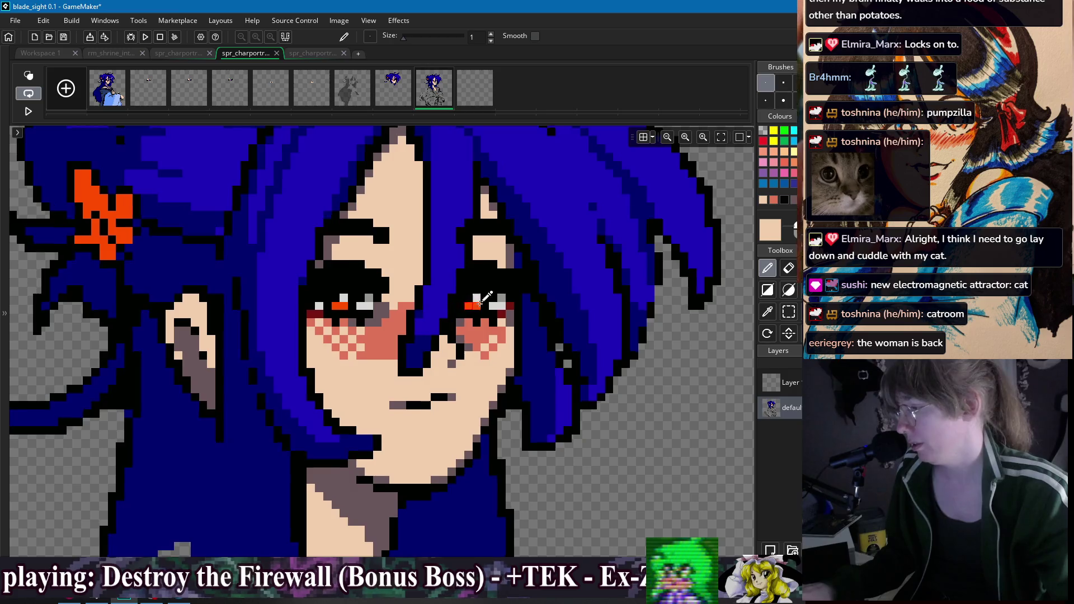
scroll(539, 297, down, 2)
scroll(582, 295, up, 3)
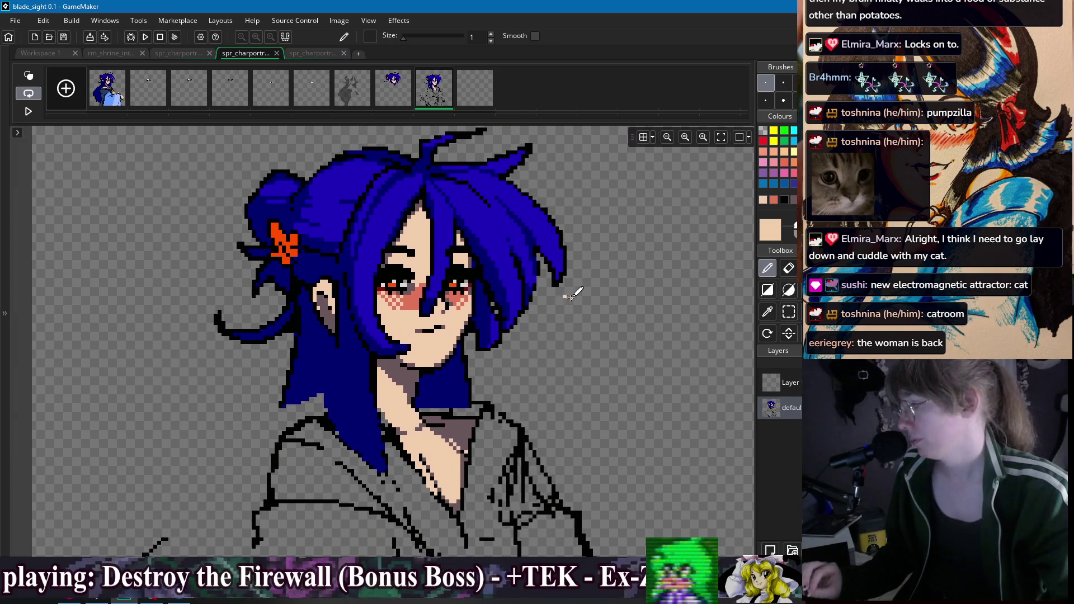
scroll(457, 328, up, 3)
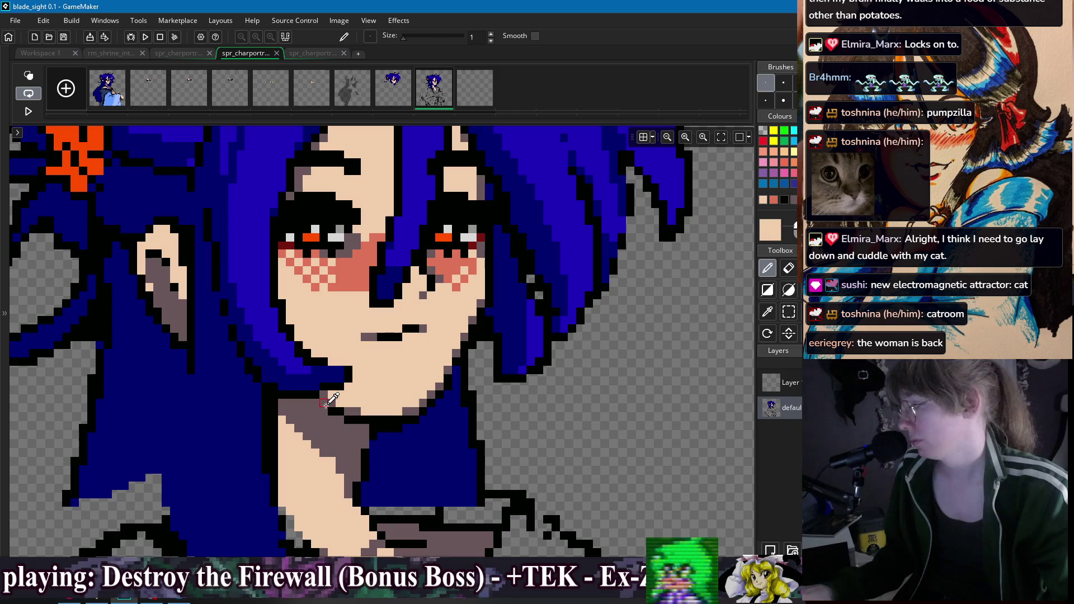
Step: Sample neck shadow, peach skin and black outline colours to patch pixels around the eyes
alt+click(340, 404)
scroll(584, 392, down, 2)
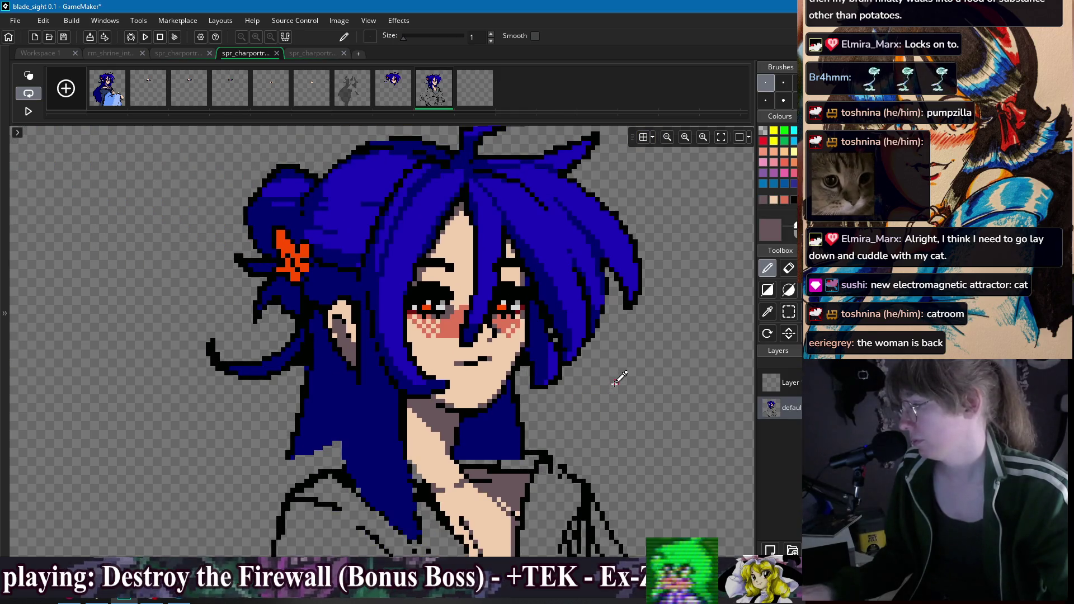
scroll(537, 272, up, 2)
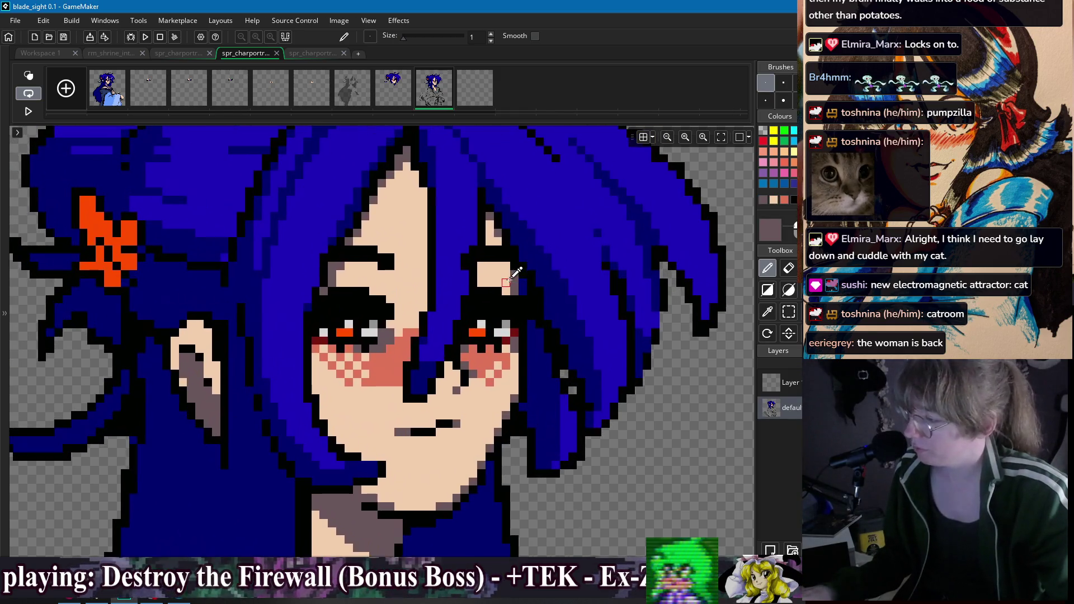
alt+click(510, 278)
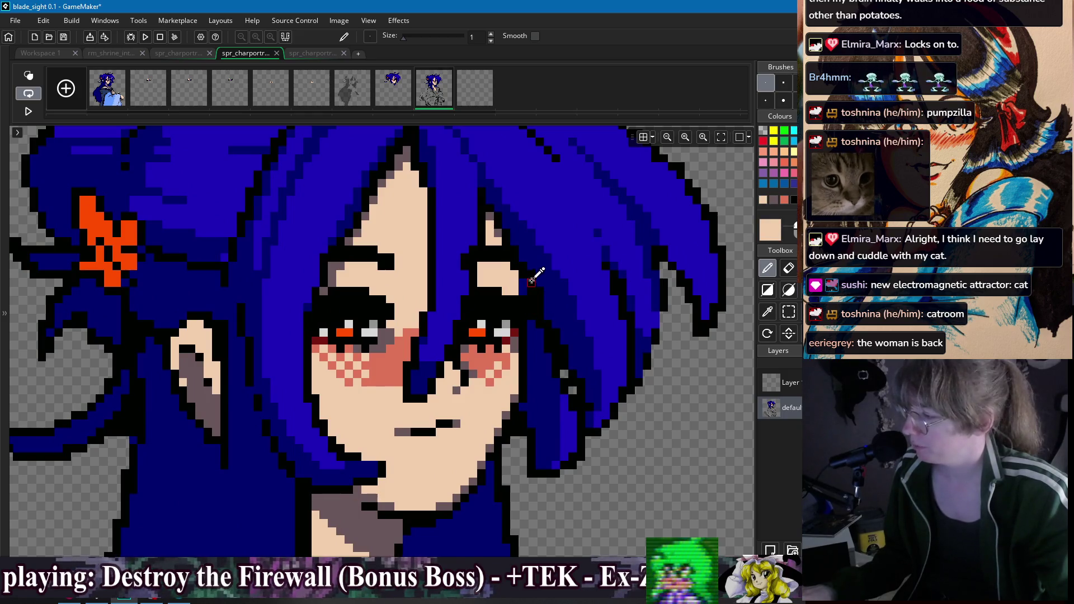
alt+click(525, 283)
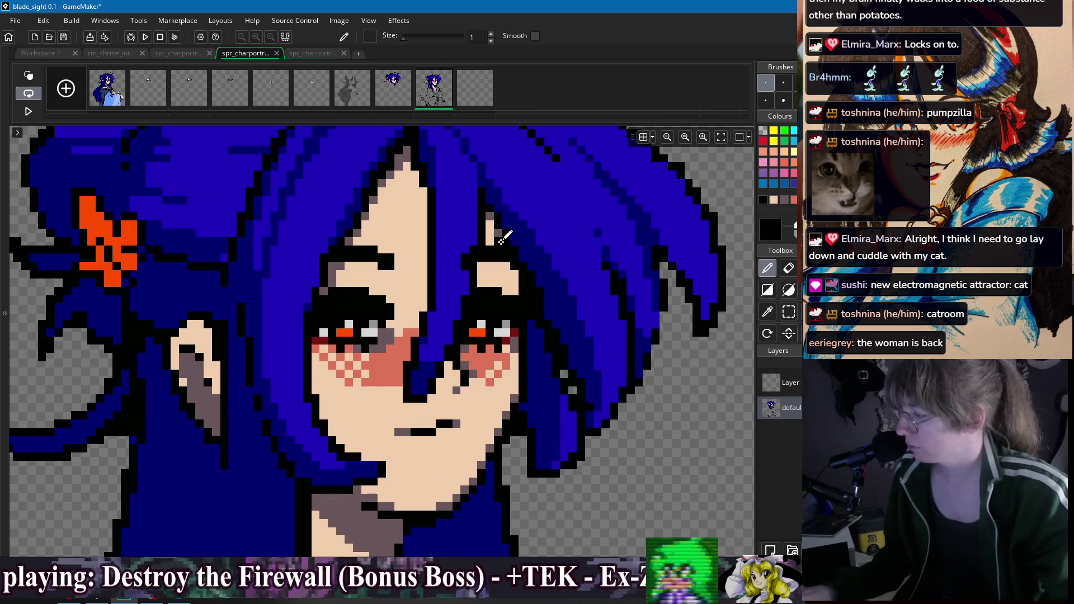
scroll(576, 264, down, 3)
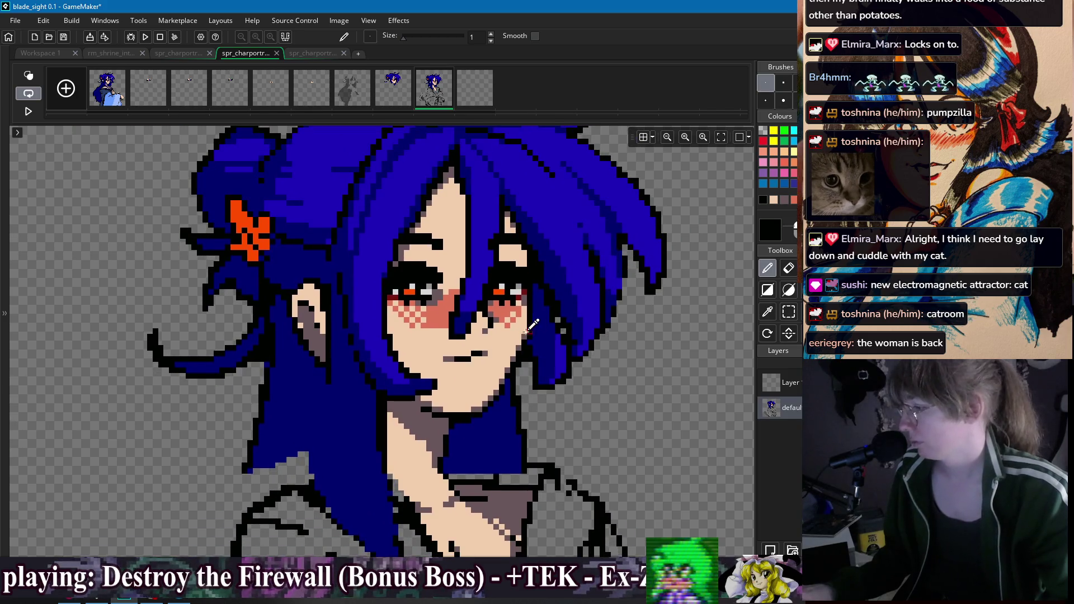
alt+click(515, 341)
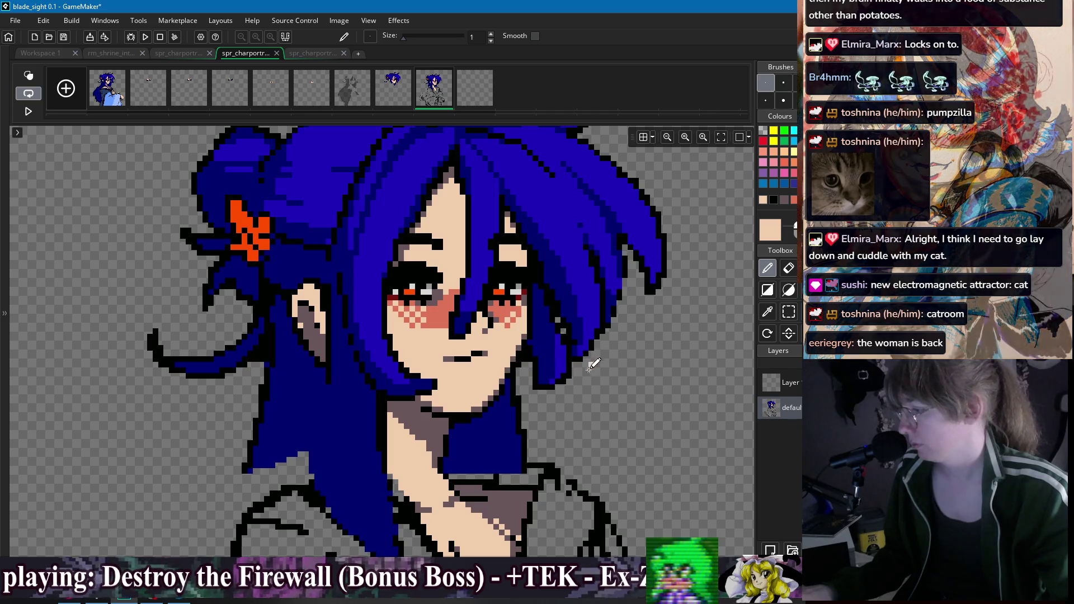
scroll(546, 294, down, 3)
scroll(545, 294, down, 4)
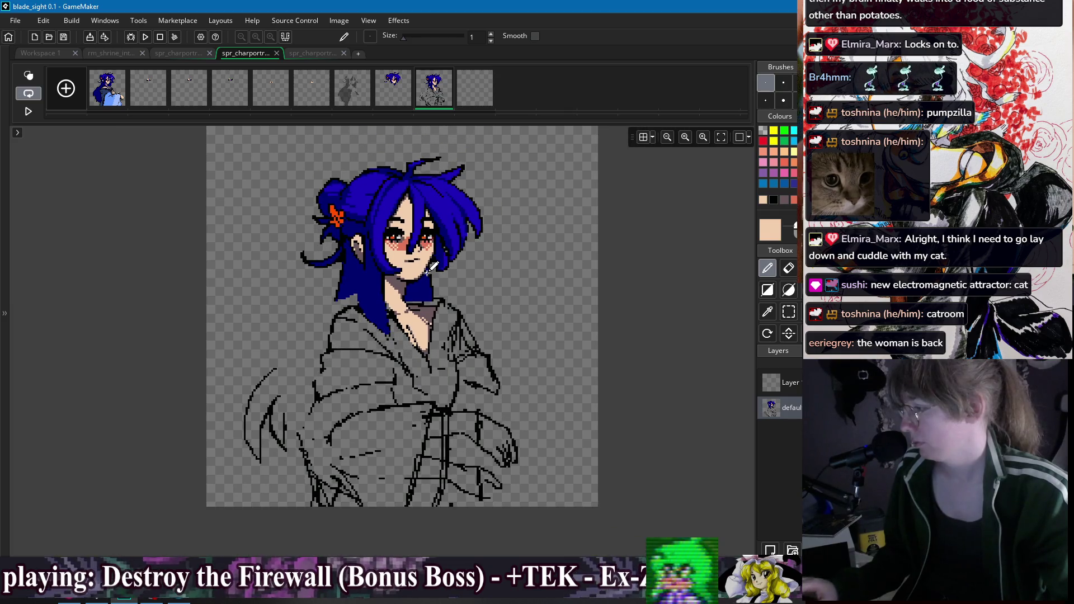
scroll(407, 258, up, 4)
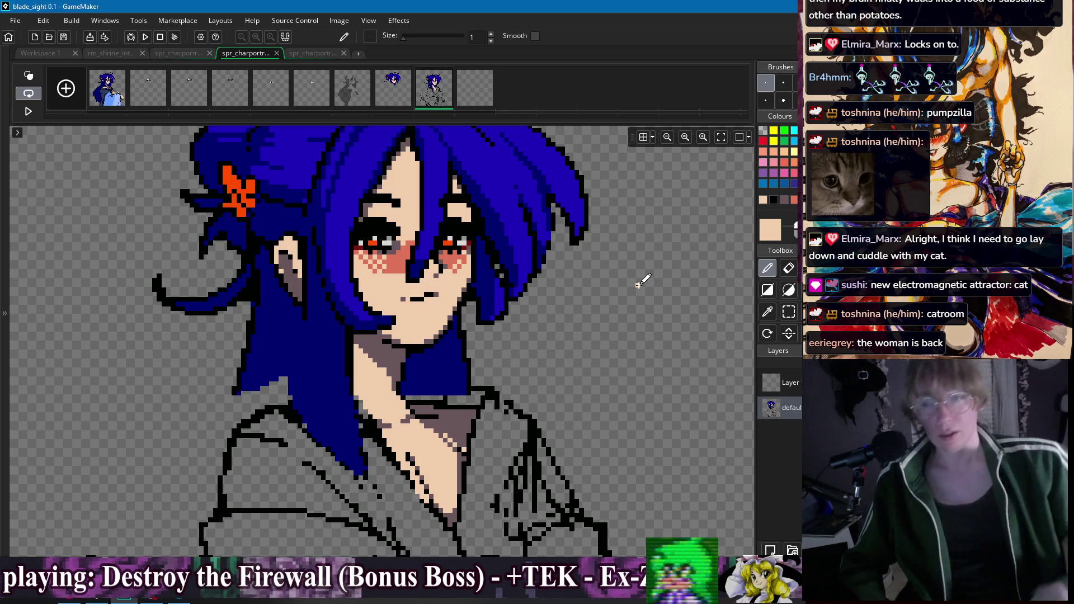
Step: Rectangle-select collar areas on the shoulder and beside the neck
scroll(411, 324, down, 3)
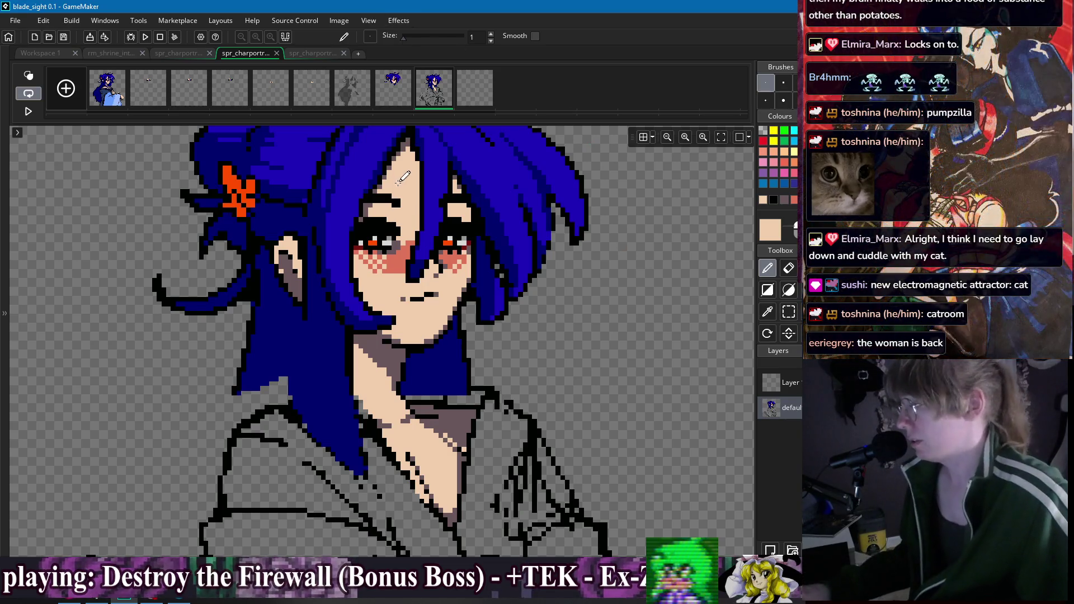
scroll(405, 333, down, 2)
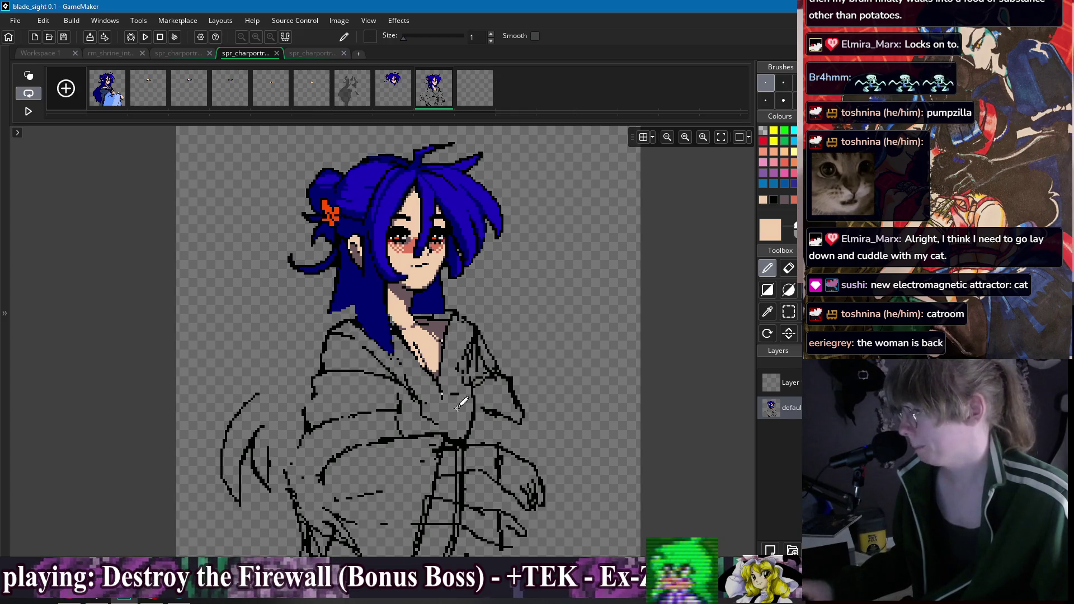
scroll(505, 378, down, 1)
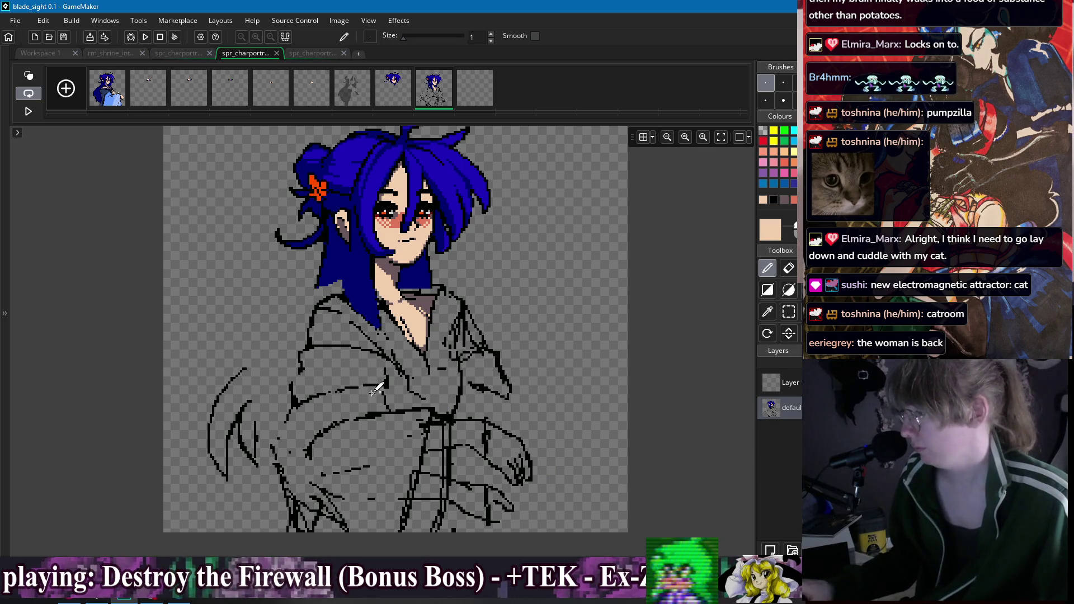
drag(540, 413, 559, 429)
key(s)
mouse_move(312, 314)
mouse_down()
mouse_move(358, 357)
mouse_move(336, 358)
mouse_up()
drag(480, 309, 488, 330)
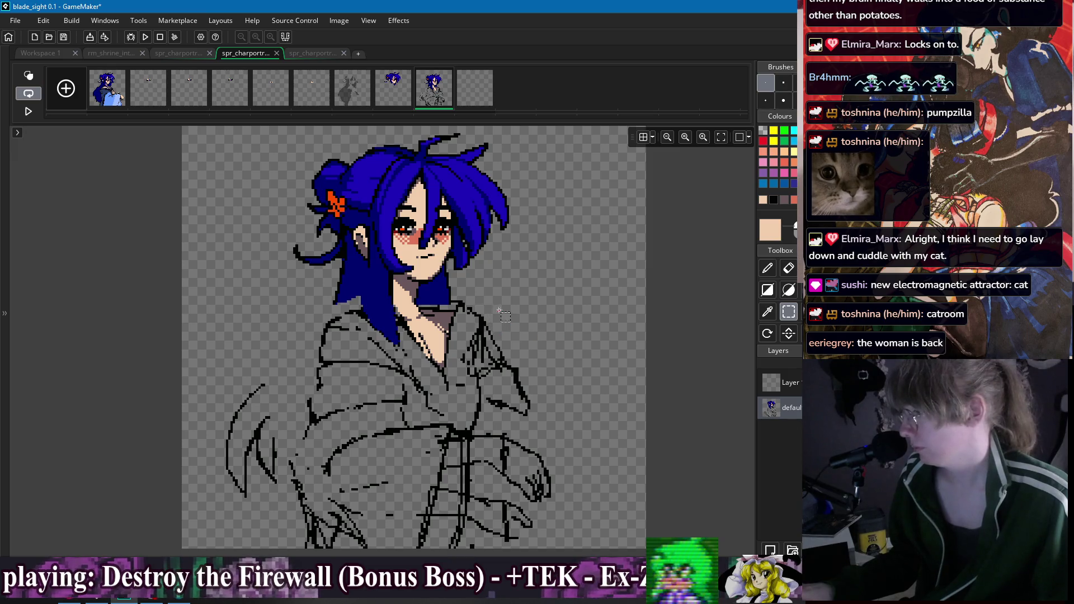
Step: Undo to the left-shoulder collar selection, clear it, and switch to the pencil
key(ctrl+z)
key(ctrl+z)
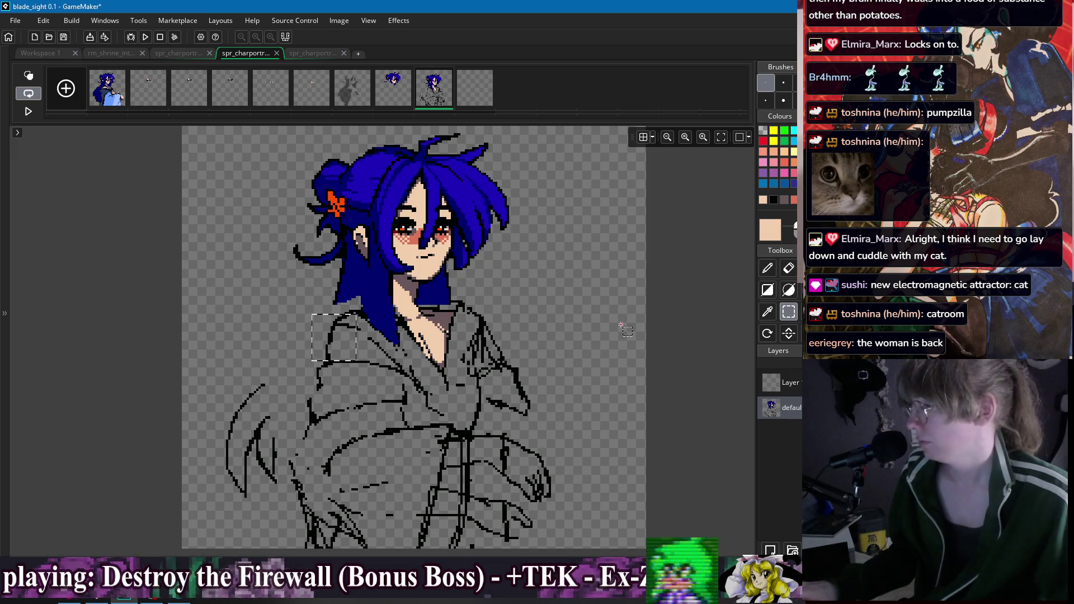
drag(326, 309, 367, 351)
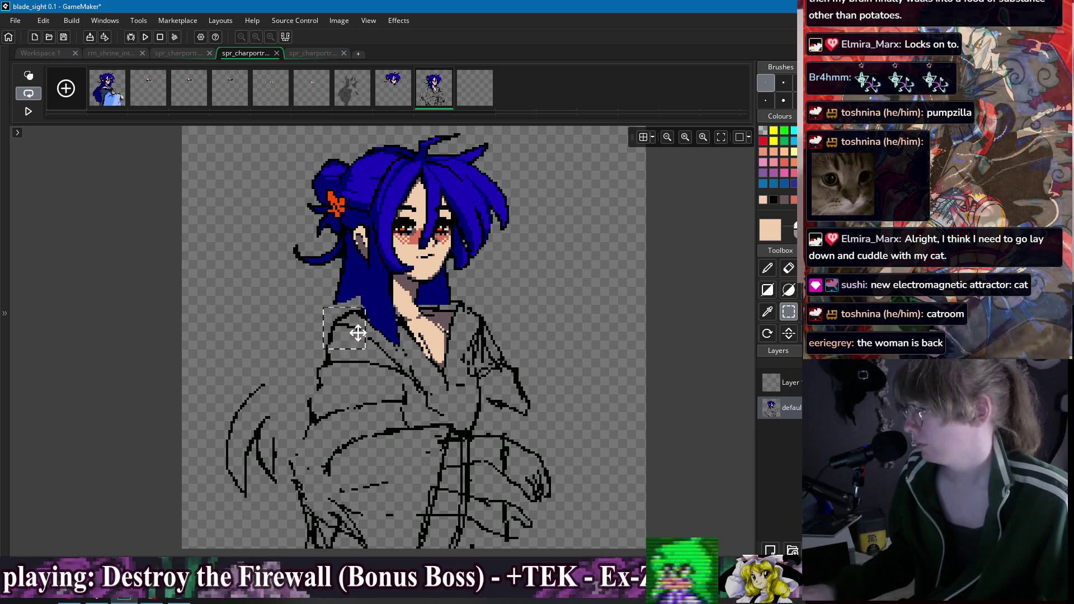
click(360, 333)
scroll(361, 230, up, 3)
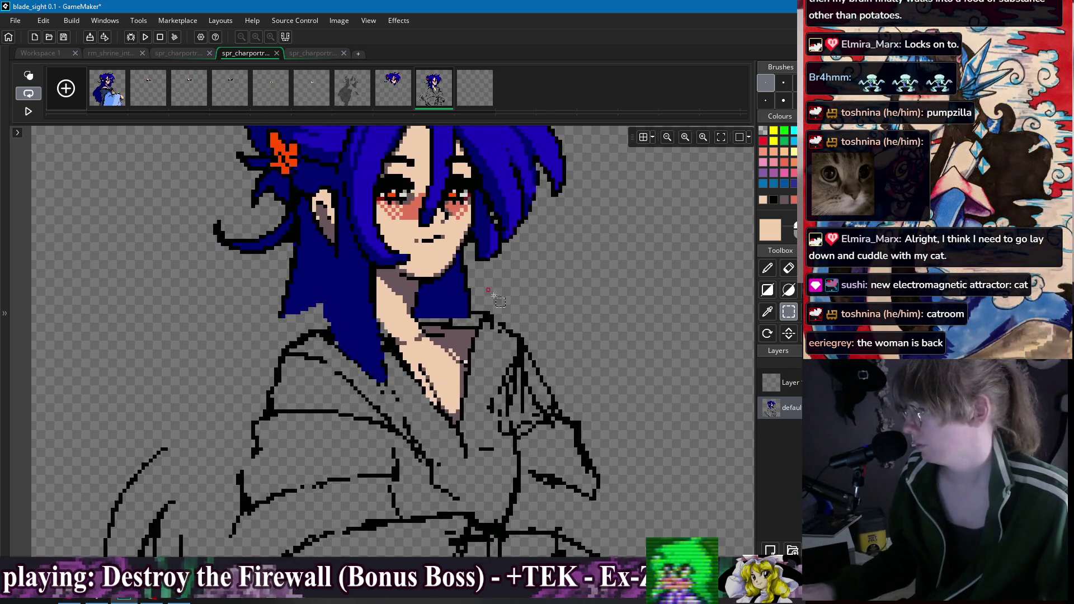
key(d)
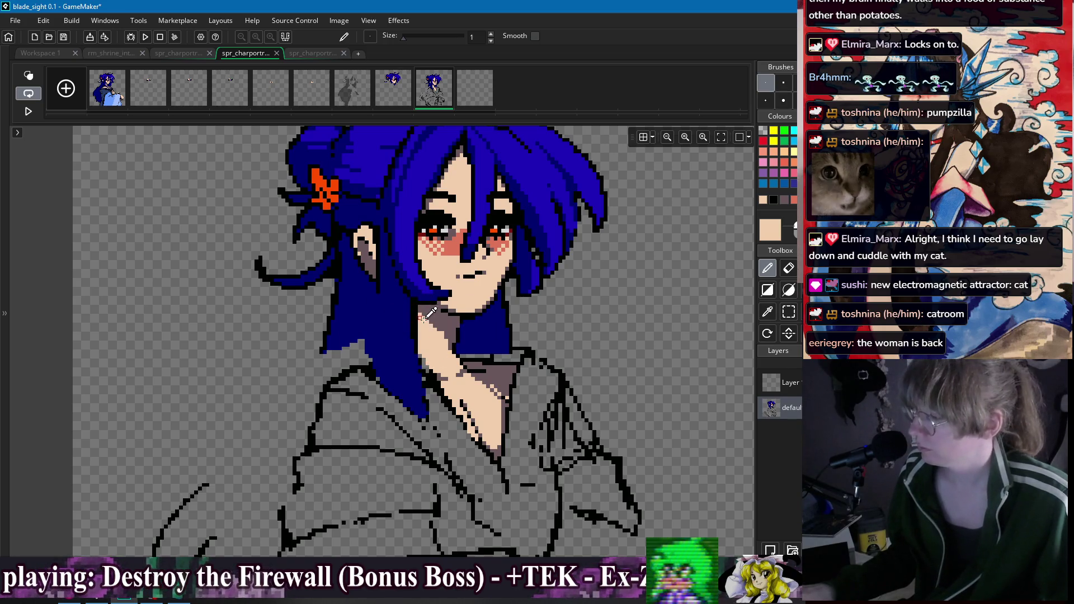
Step: Erase and magic-wand delete the old dark-blue hair strand beside the face
key(s)
key(e)
drag(356, 339, 385, 275)
key(w)
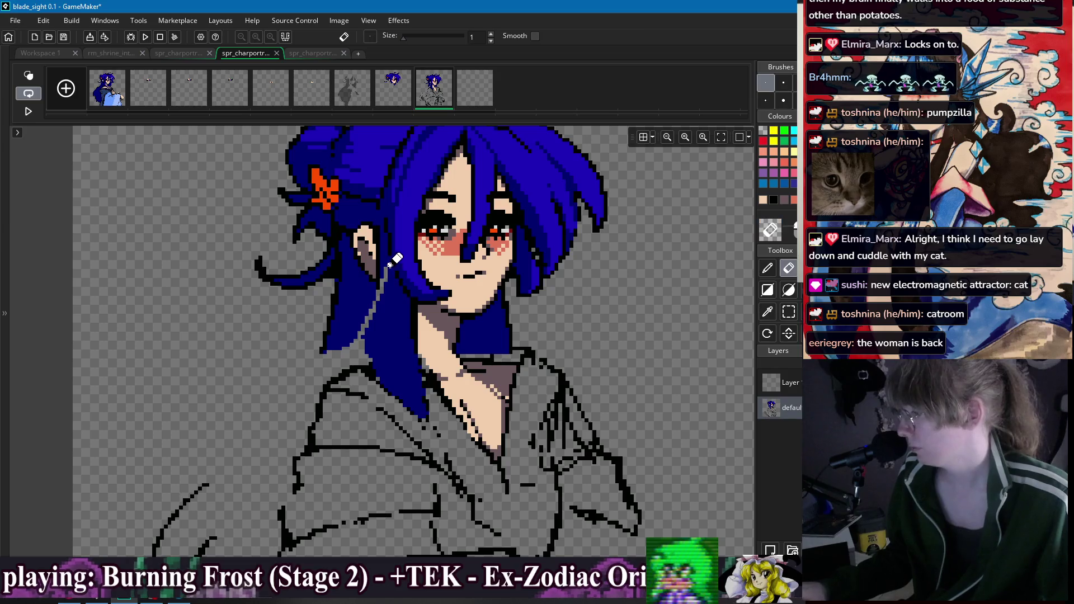
click(423, 342)
key(Escape)
scroll(397, 277, up, 2)
key(e)
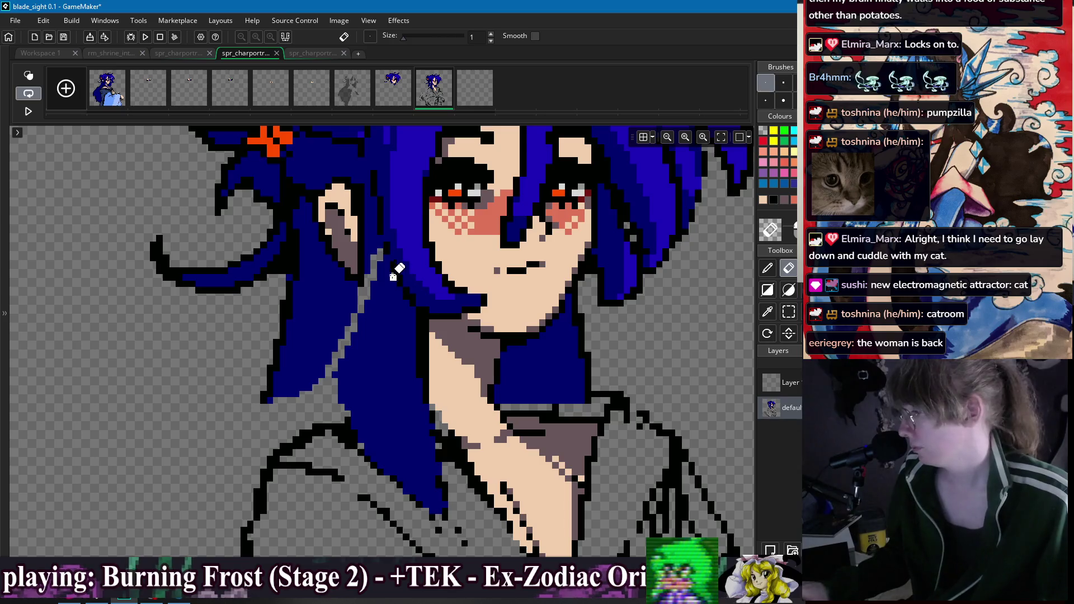
drag(391, 249, 420, 307)
key(w)
click(418, 311)
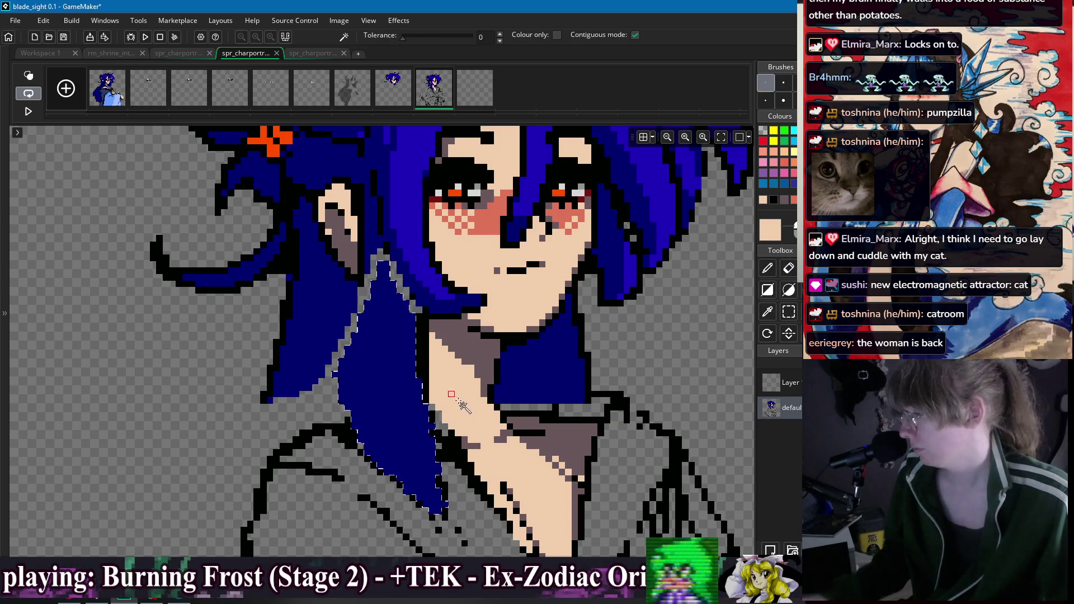
key(Delete)
Step: Pencil a new black hair outline from the strand edge down to the neck
key(p)
scroll(460, 340, down, 3)
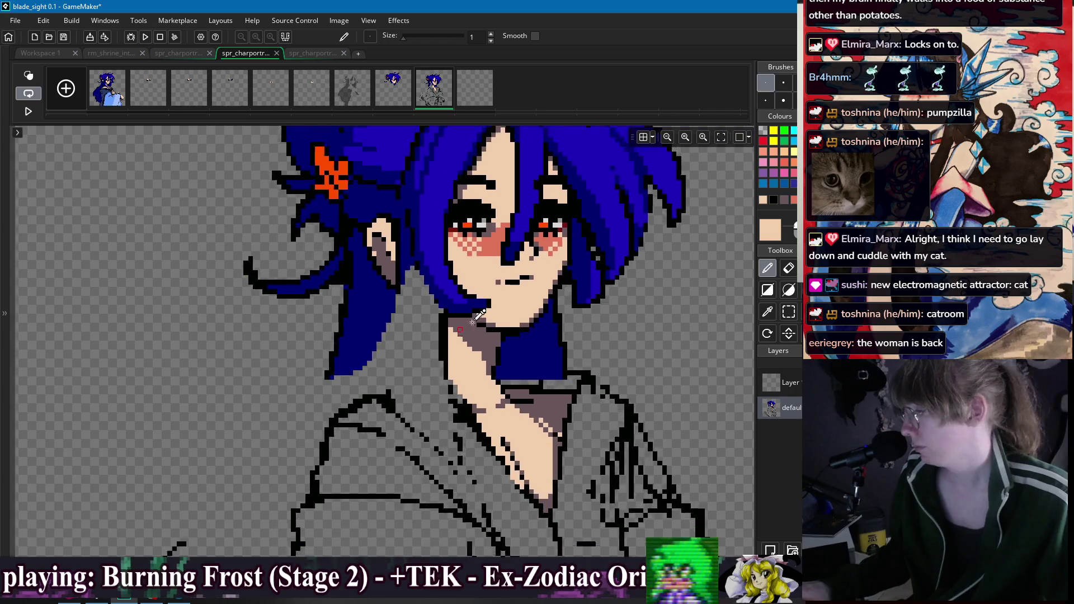
scroll(451, 316, up, 3)
drag(451, 317, 434, 386)
key(ctrl+z)
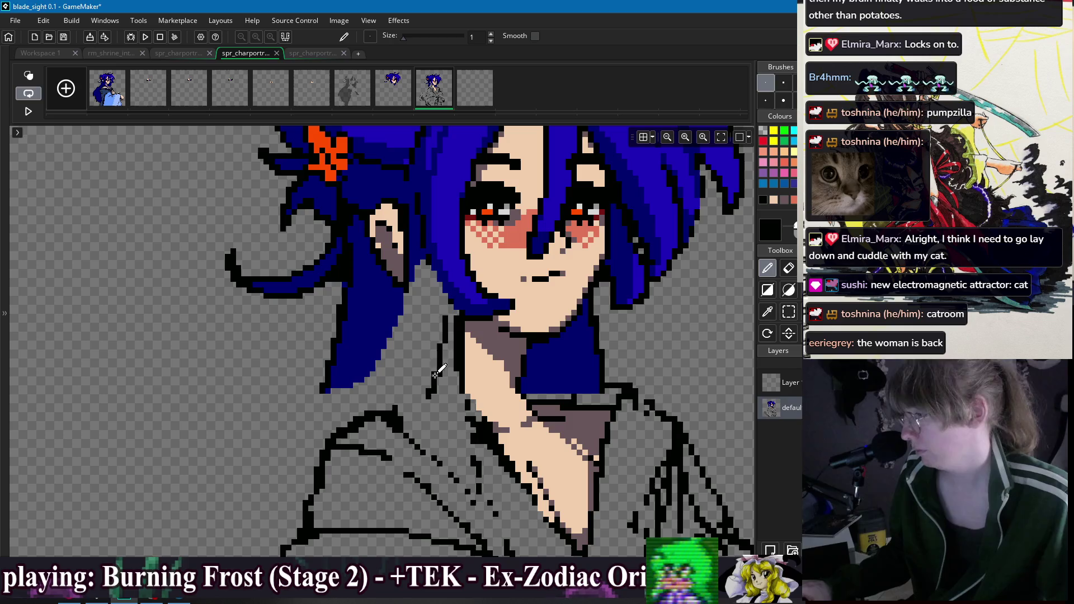
scroll(446, 360, up, 2)
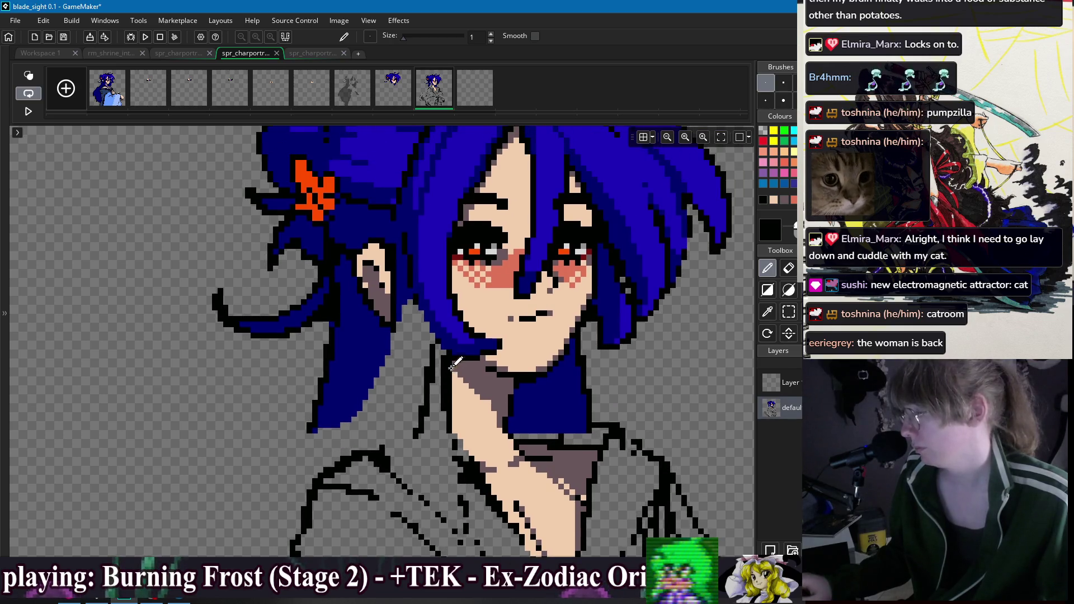
drag(399, 243, 426, 346)
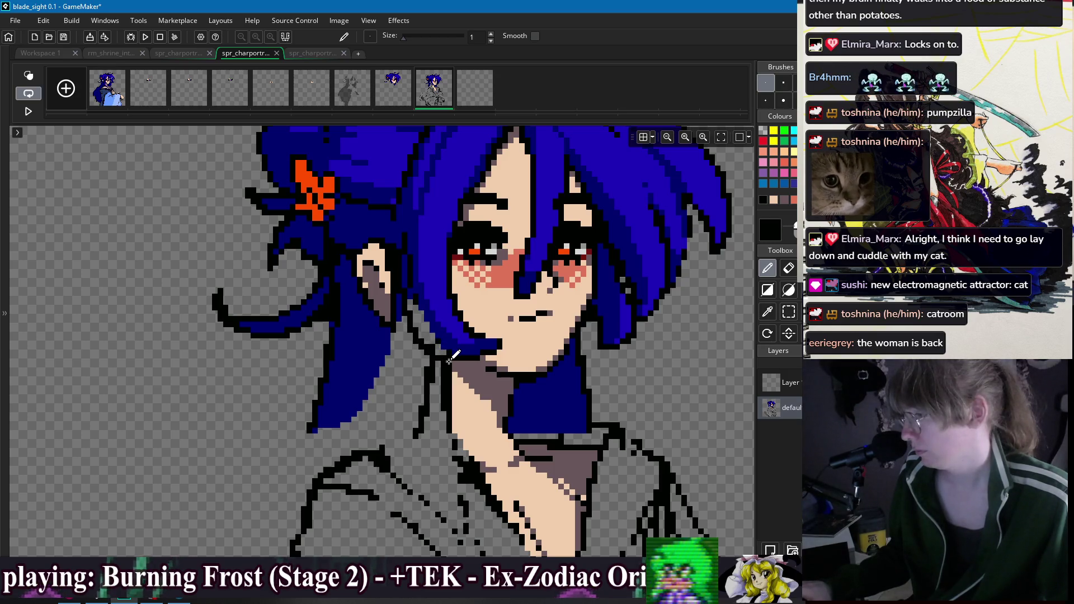
mouse_move(402, 247)
mouse_down()
mouse_move(407, 310)
mouse_move(390, 395)
mouse_move(425, 386)
mouse_up()
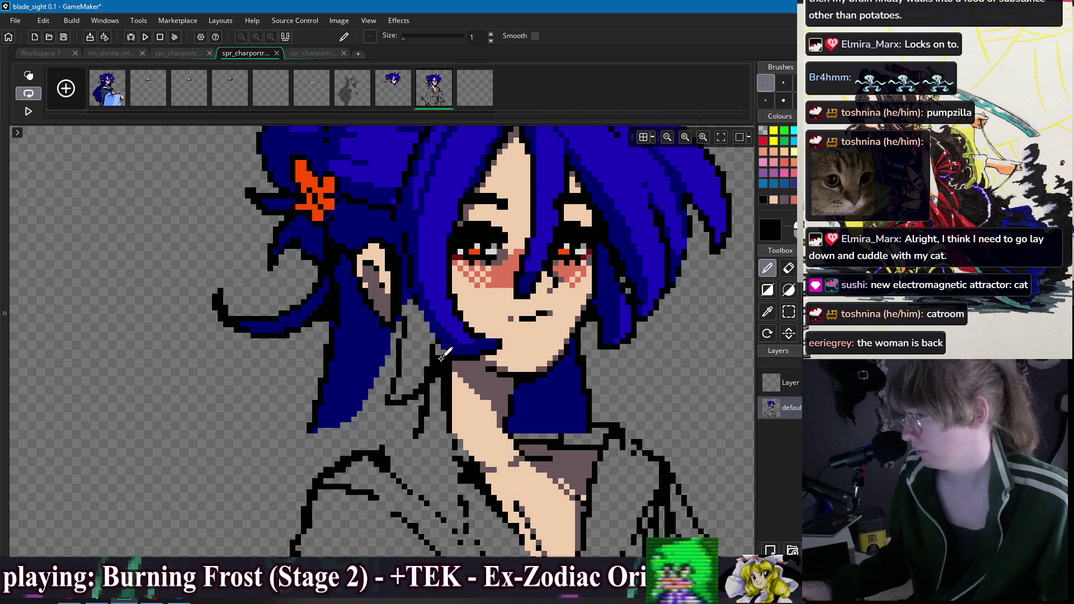
Step: Bucket-fill the inside of the new hair outline dark blue
key(f)
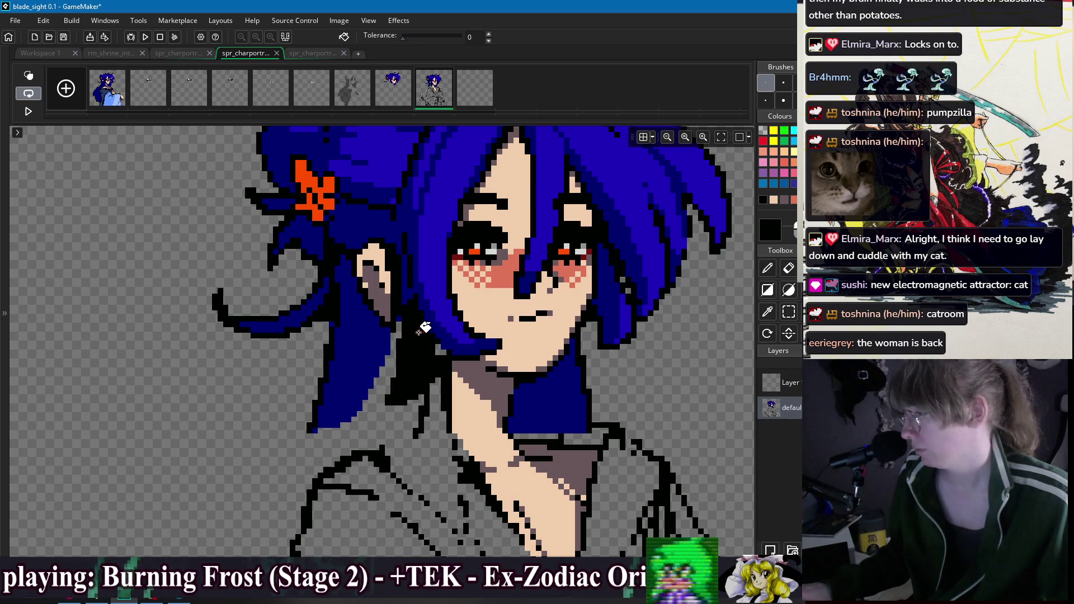
alt+click(405, 290)
click(417, 313)
key(d)
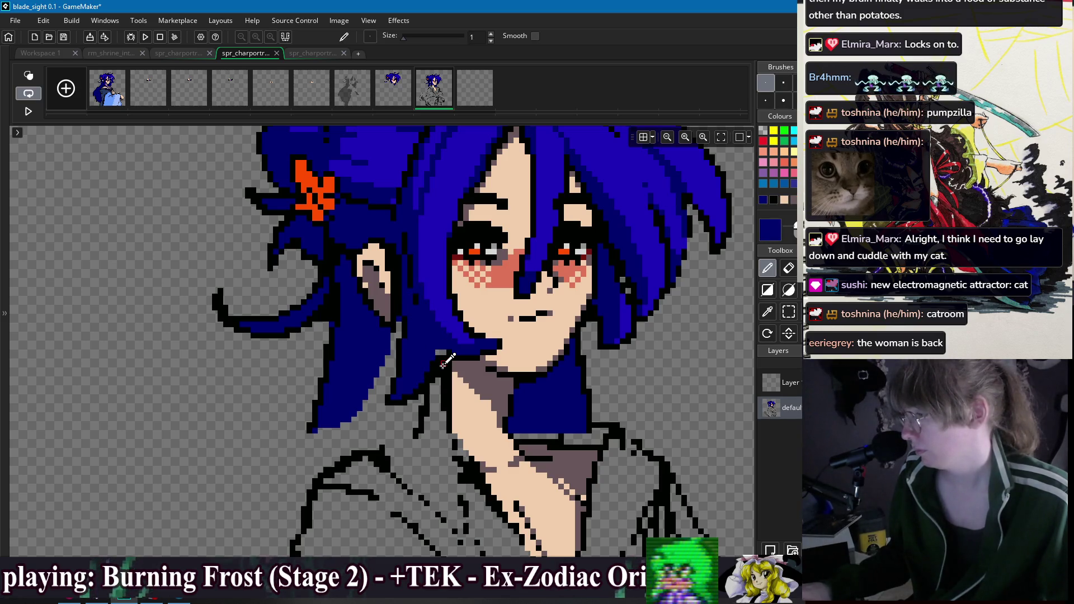
scroll(442, 364, up, 1)
alt+click(443, 350)
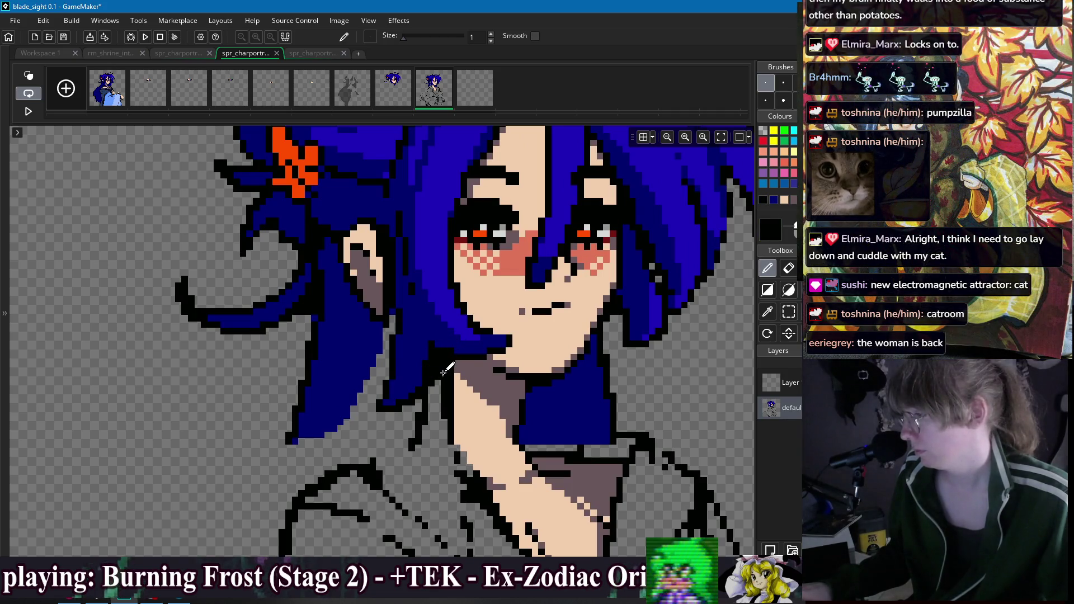
Step: Paint peach skin over the left neck outline down to the collar, then reselect black
scroll(444, 393, down, 2)
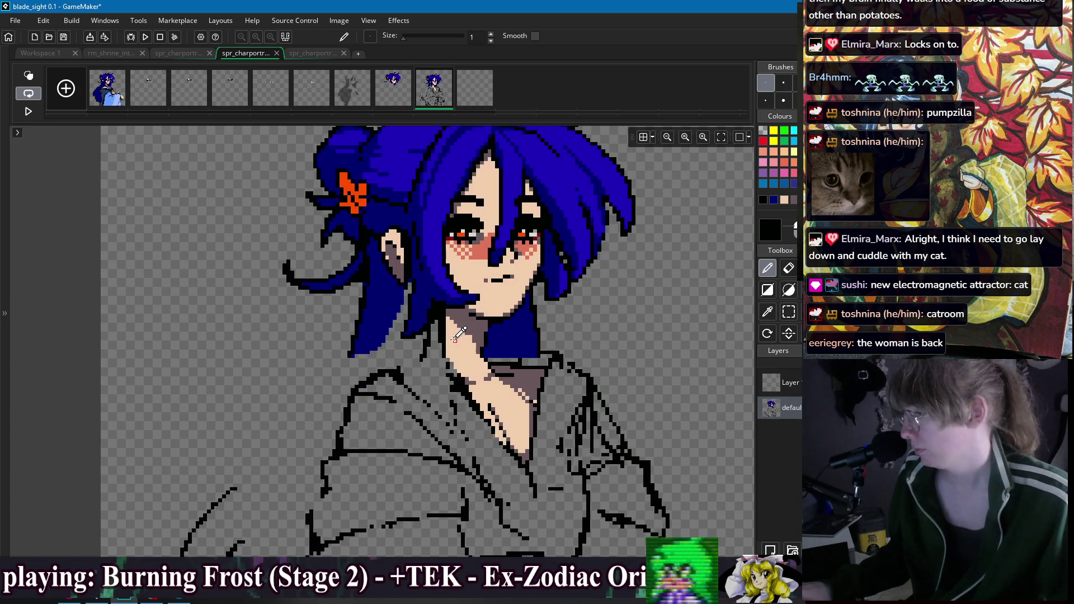
alt+click(442, 325)
scroll(441, 326, down, 1)
scroll(444, 319, up, 3)
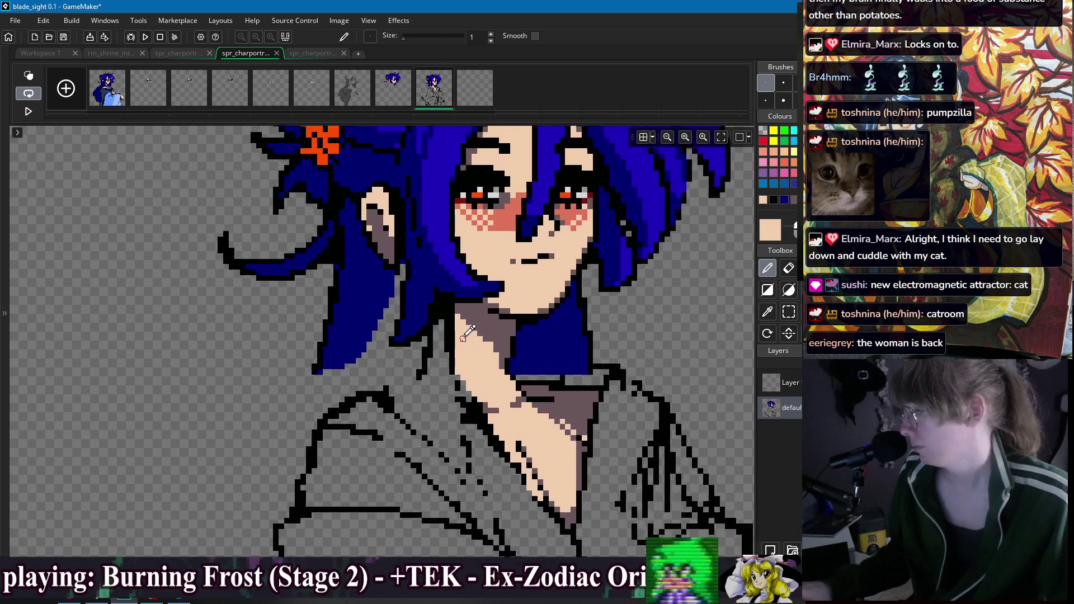
drag(448, 305, 454, 316)
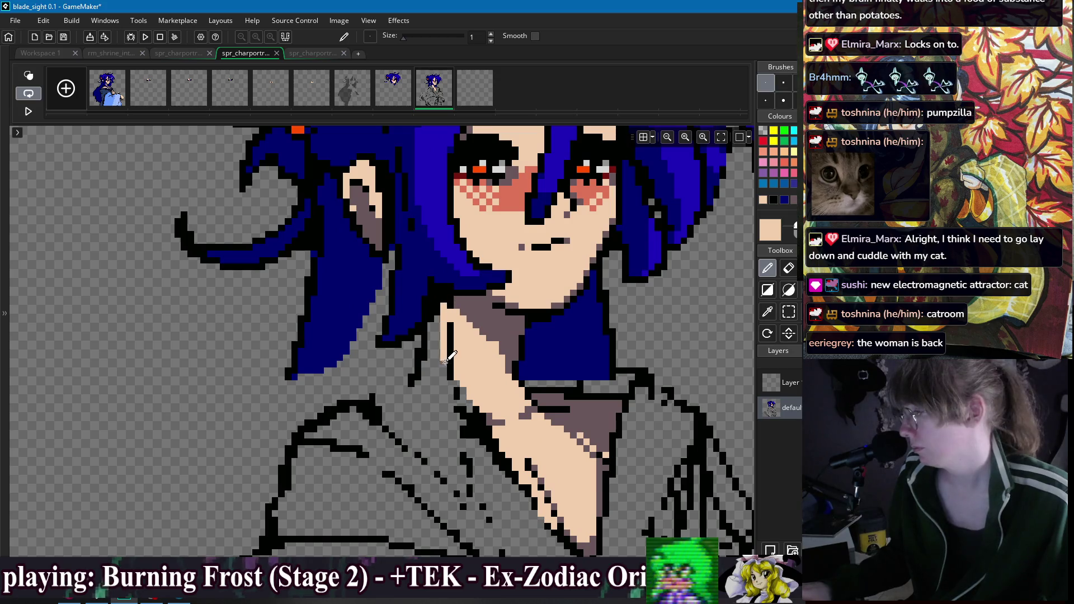
drag(439, 377, 473, 403)
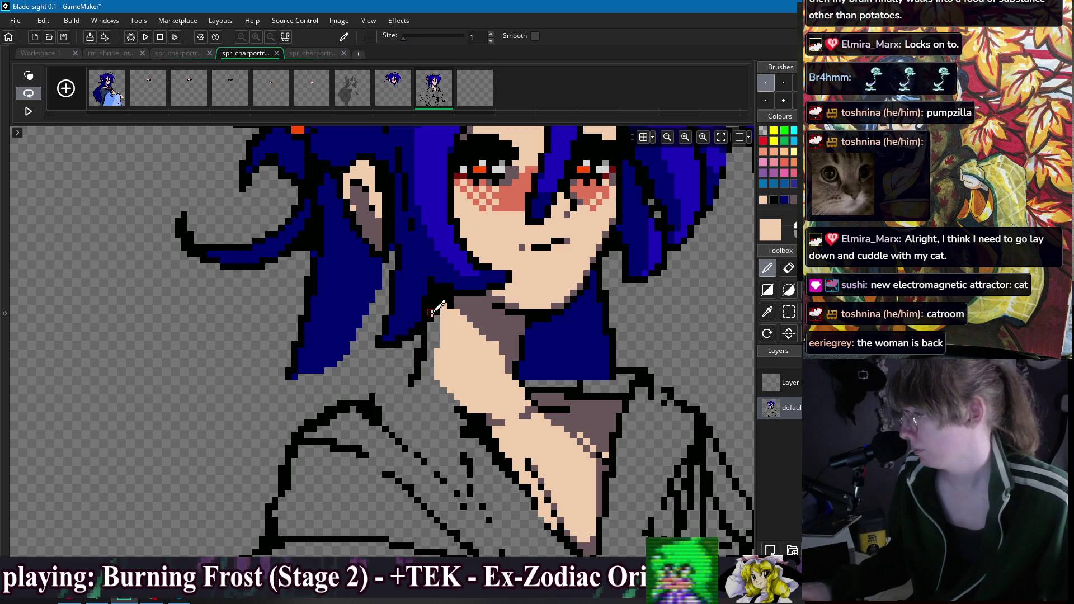
alt+click(424, 351)
alt+click(436, 346)
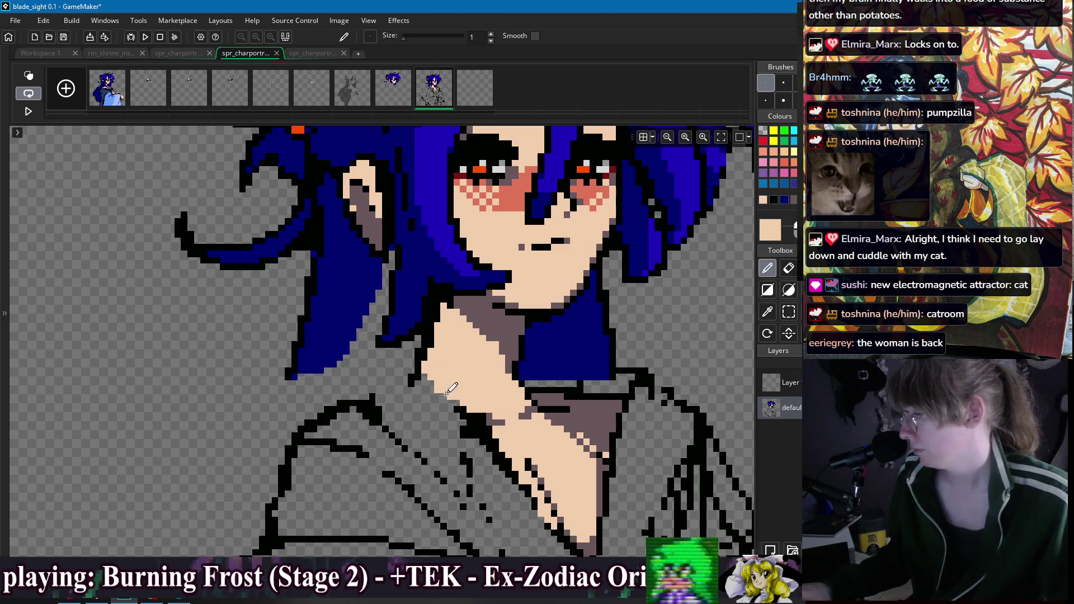
scroll(493, 376, down, 3)
scroll(448, 358, down, 1)
scroll(431, 353, down, 2)
alt+click(482, 397)
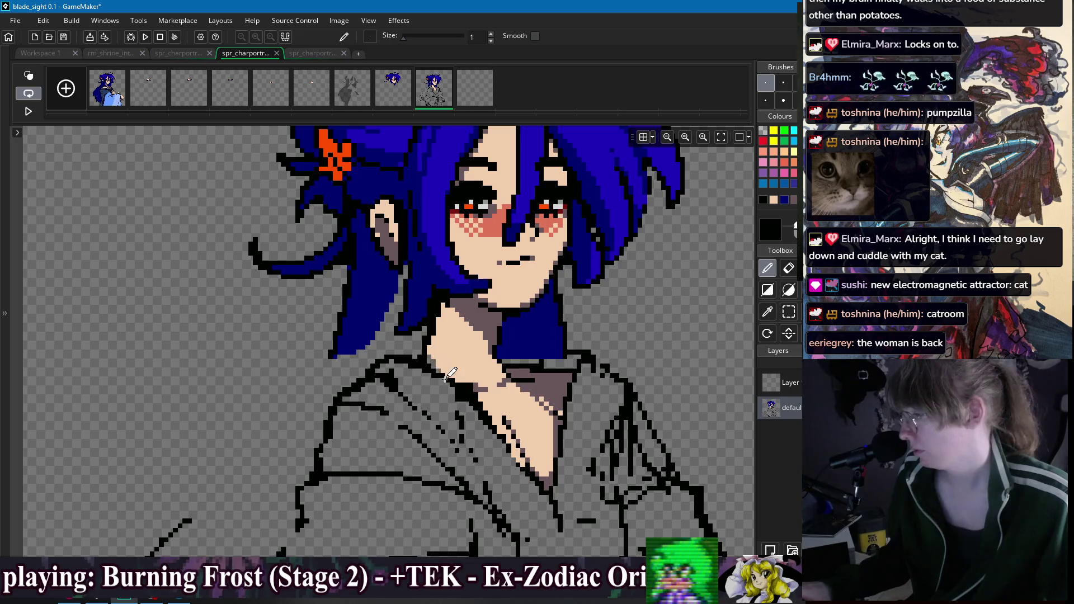
Step: Alternate eraser and pencil to fix stray pixels where the neck meets the collar
key(e)
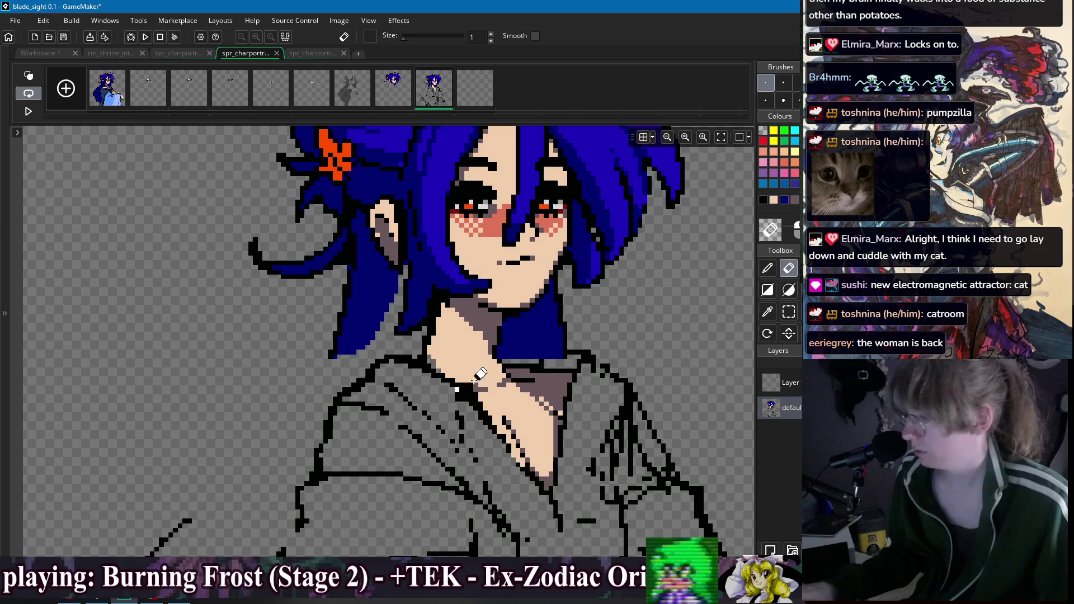
key(d)
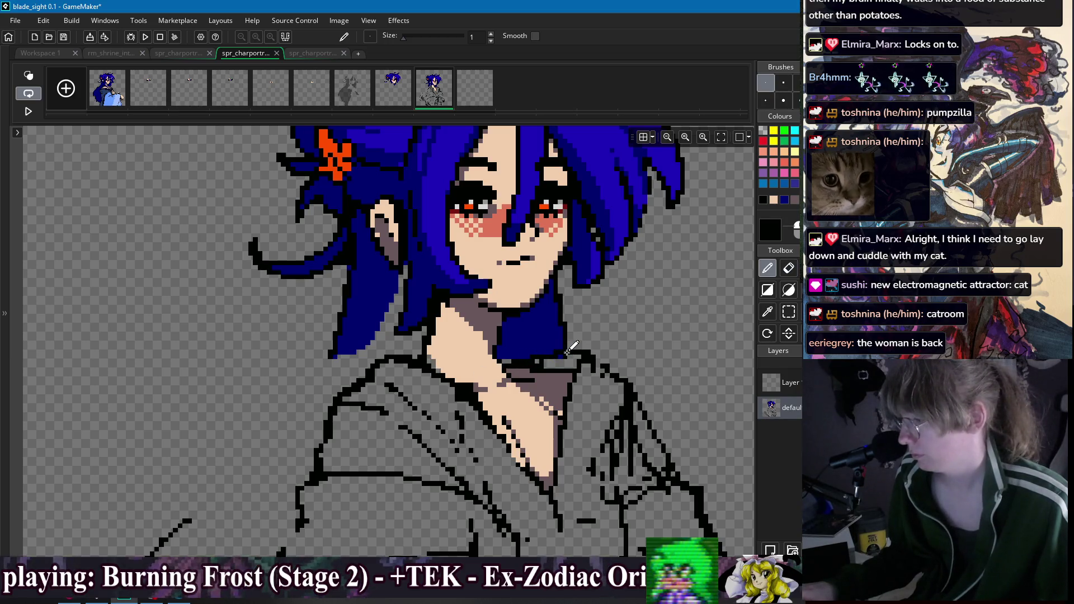
key(e)
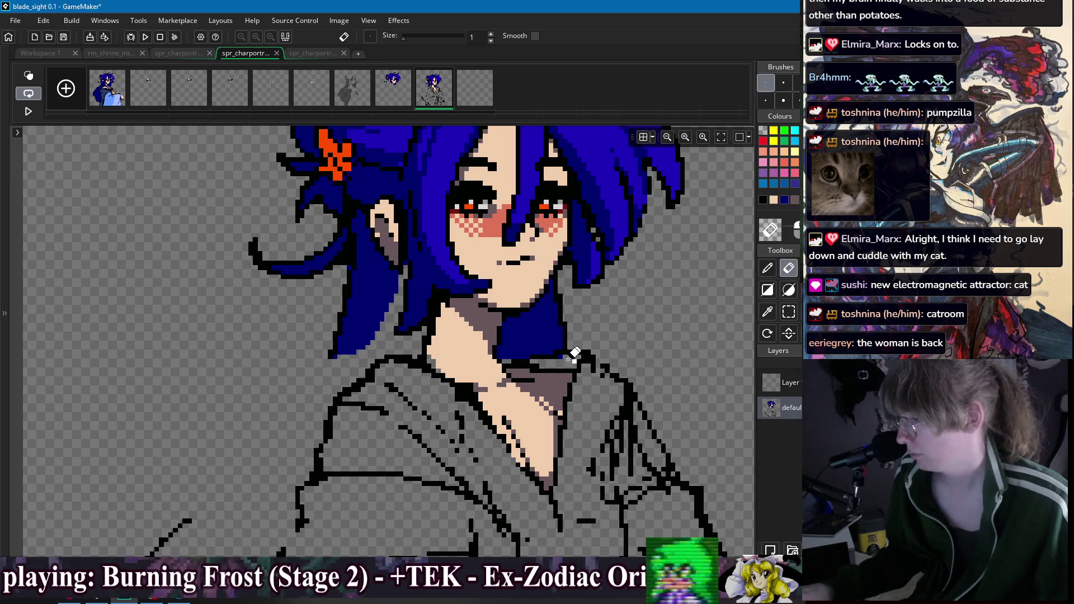
key(d)
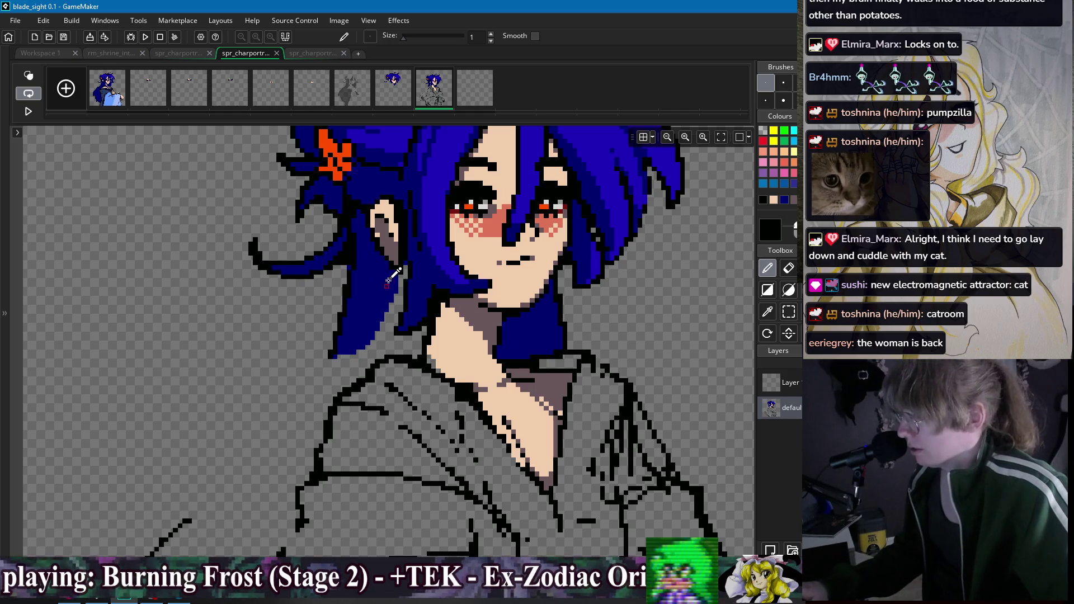
Step: Erase and repaint hair pixels under the ear and jaw with dark blue, black and skin
scroll(386, 284, down, 1)
scroll(414, 313, up, 2)
key(e)
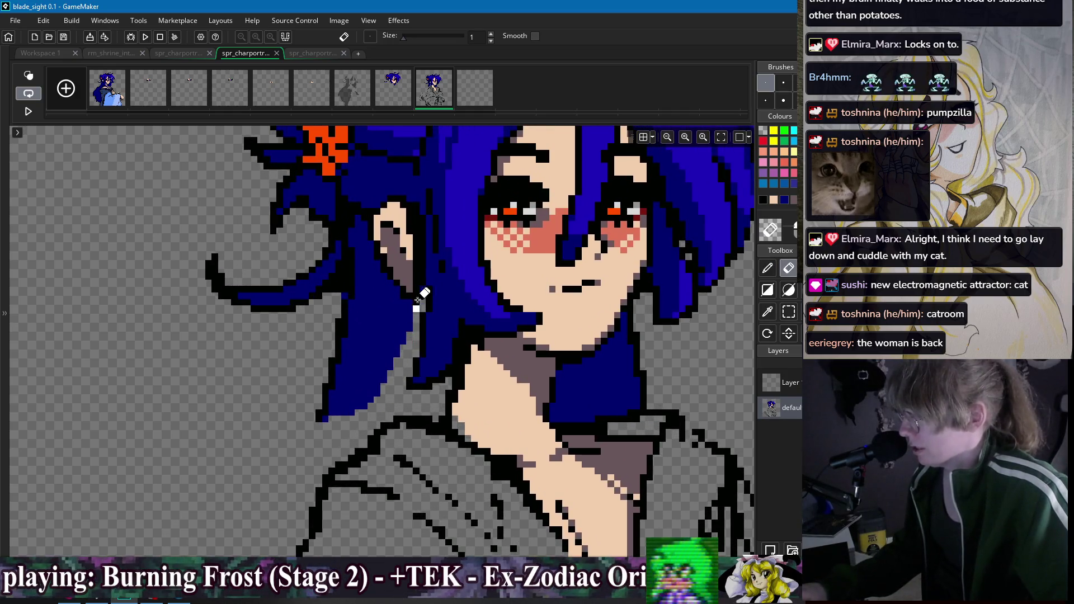
scroll(420, 302, up, 1)
key(p)
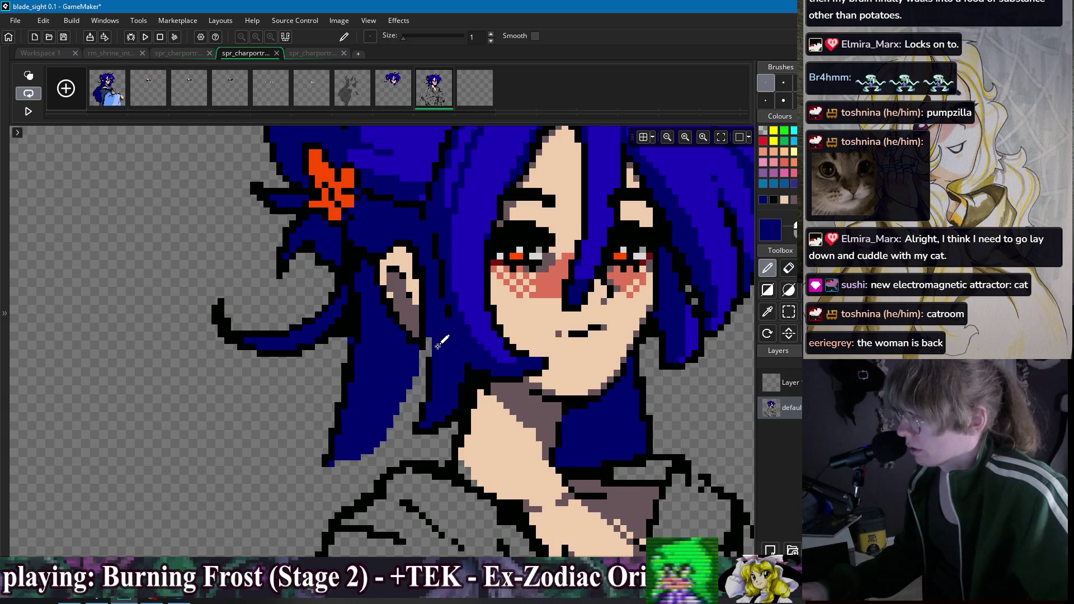
alt+click(428, 320)
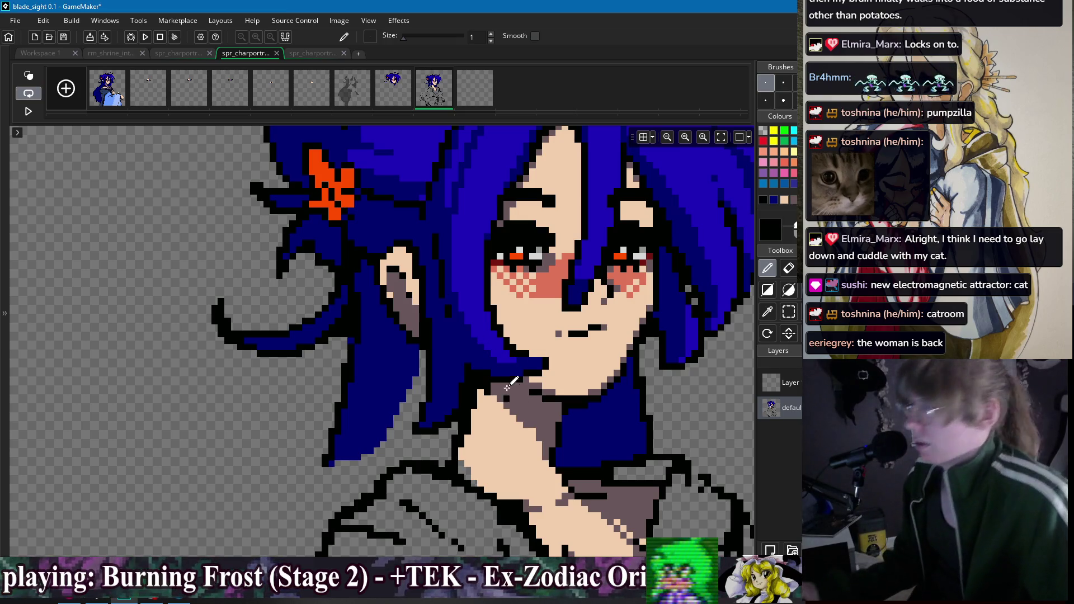
drag(508, 395, 469, 329)
alt+click(451, 333)
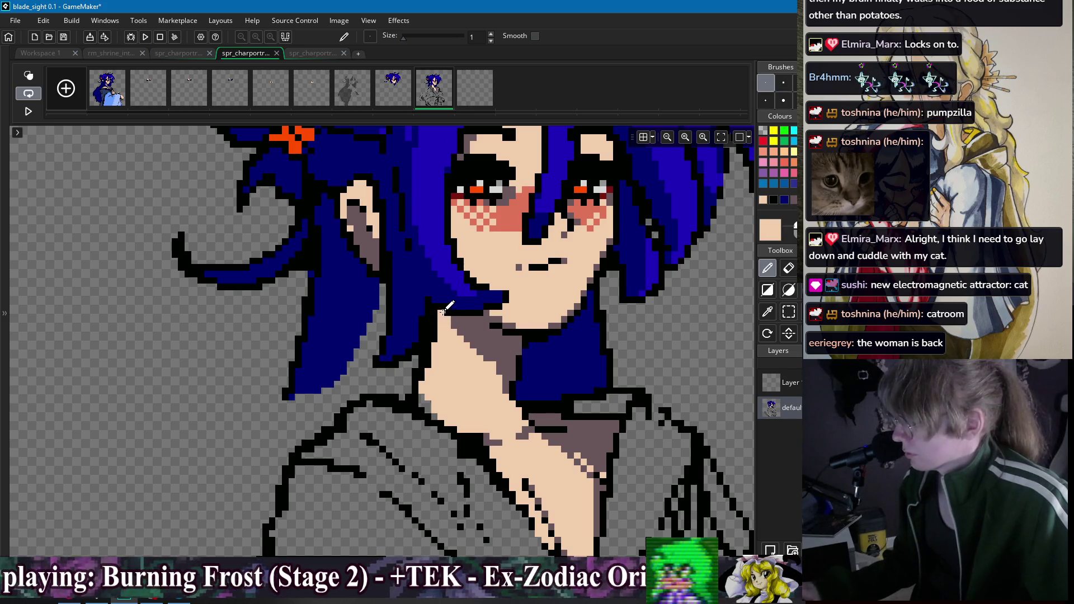
scroll(556, 325, down, 3)
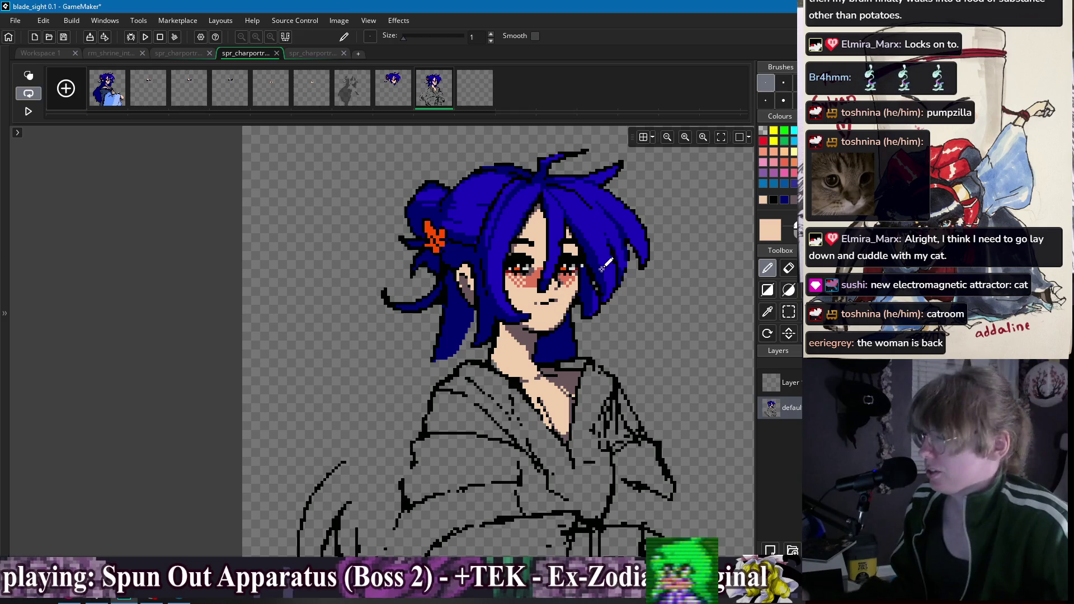
Step: Outline a new hair strand in black right of the neck and fill it navy
drag(605, 294, 592, 288)
scroll(584, 296, up, 3)
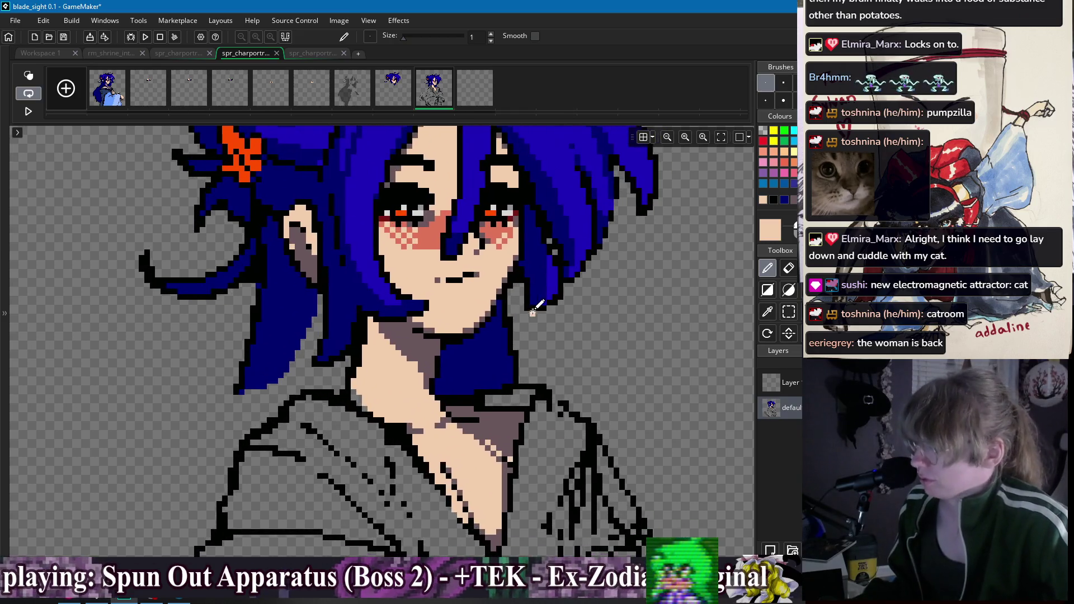
alt+click(511, 329)
drag(519, 338, 549, 380)
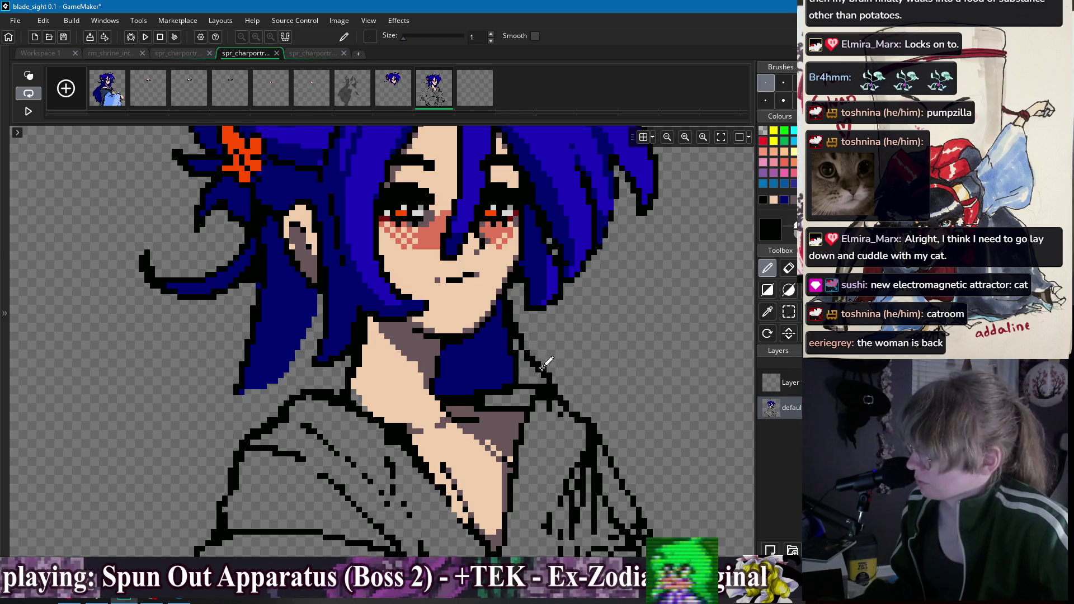
alt+click(503, 336)
drag(521, 351, 544, 380)
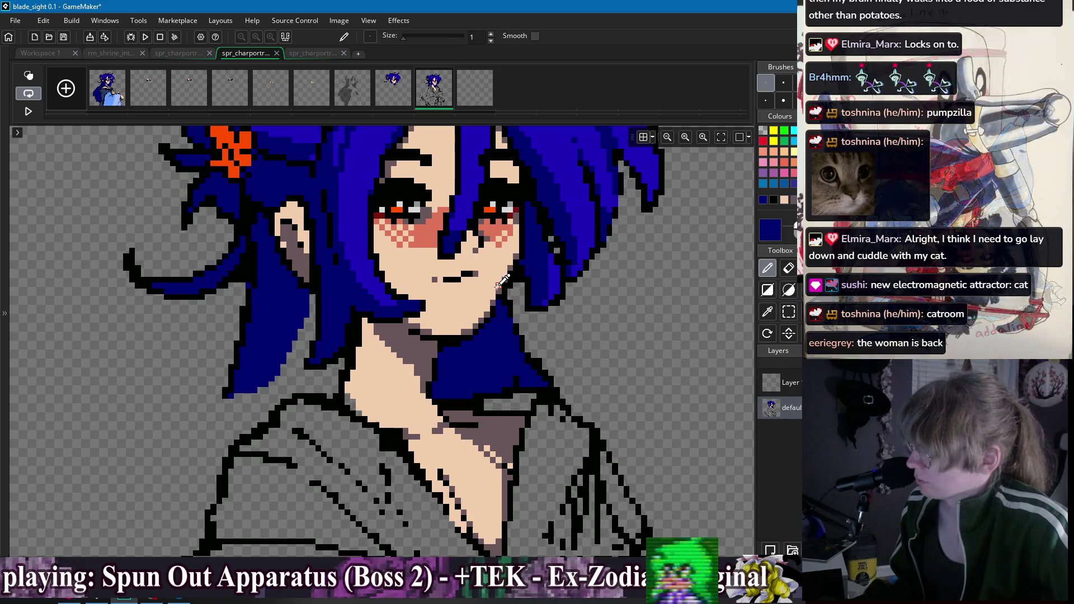
scroll(504, 287, up, 2)
alt+click(510, 297)
scroll(545, 318, down, 4)
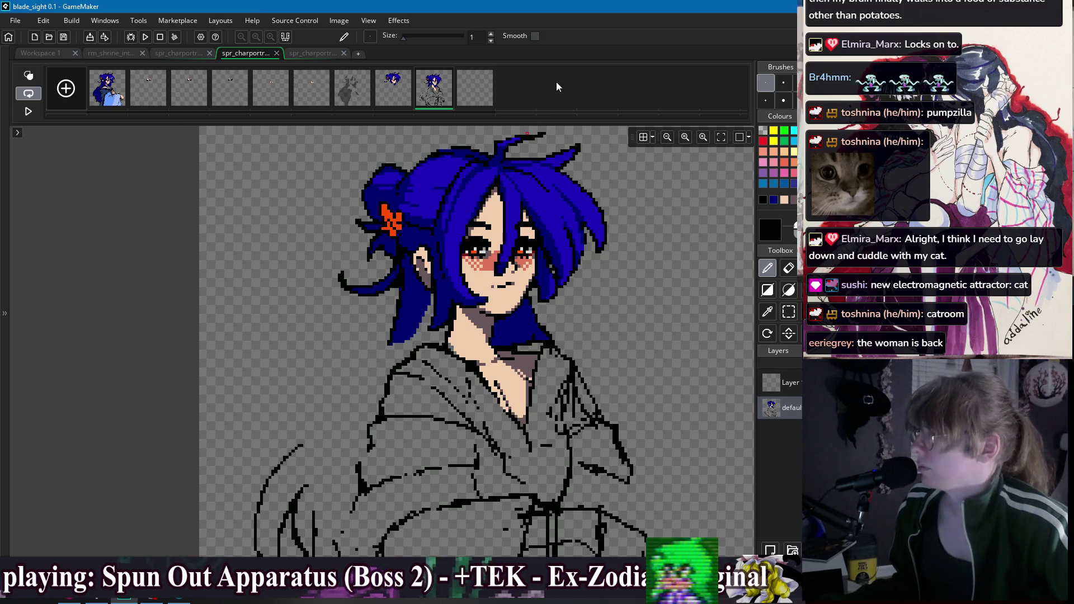
Step: Darken a few pixels of the collar line in black
scroll(526, 381, up, 3)
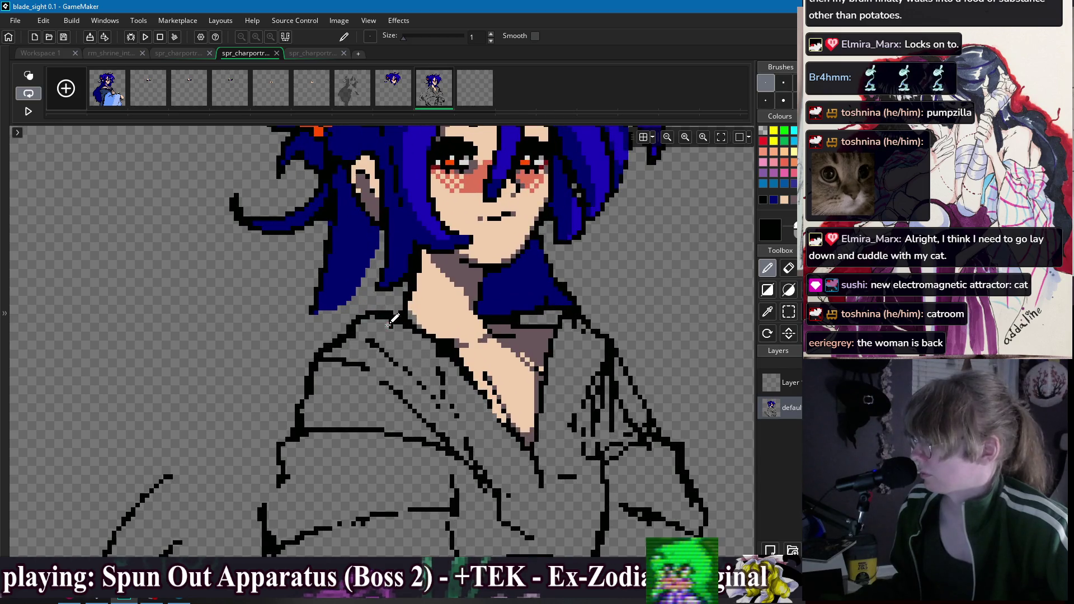
key(e)
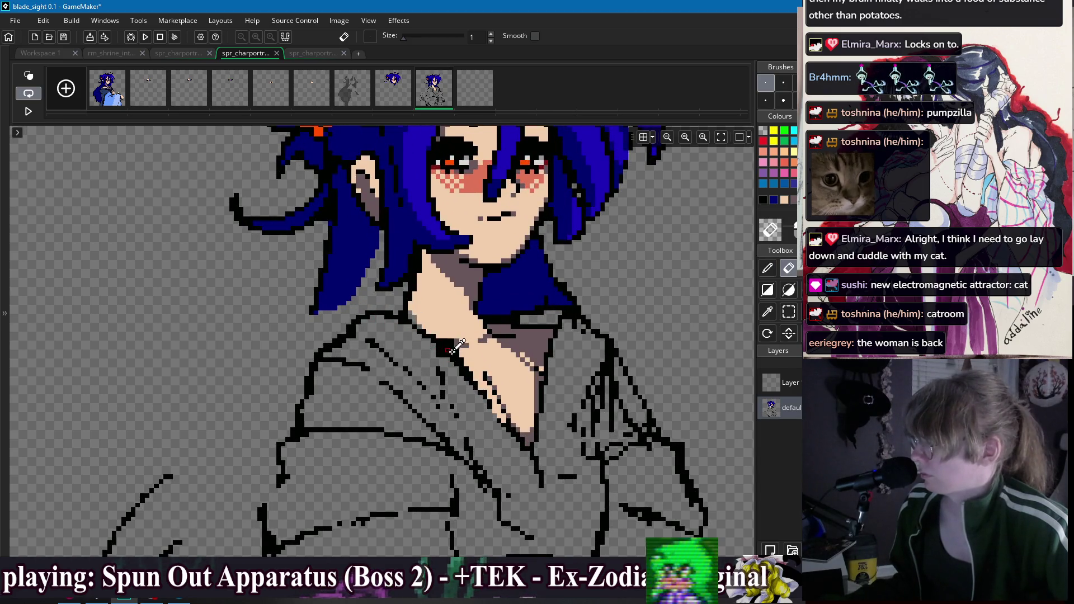
key(d)
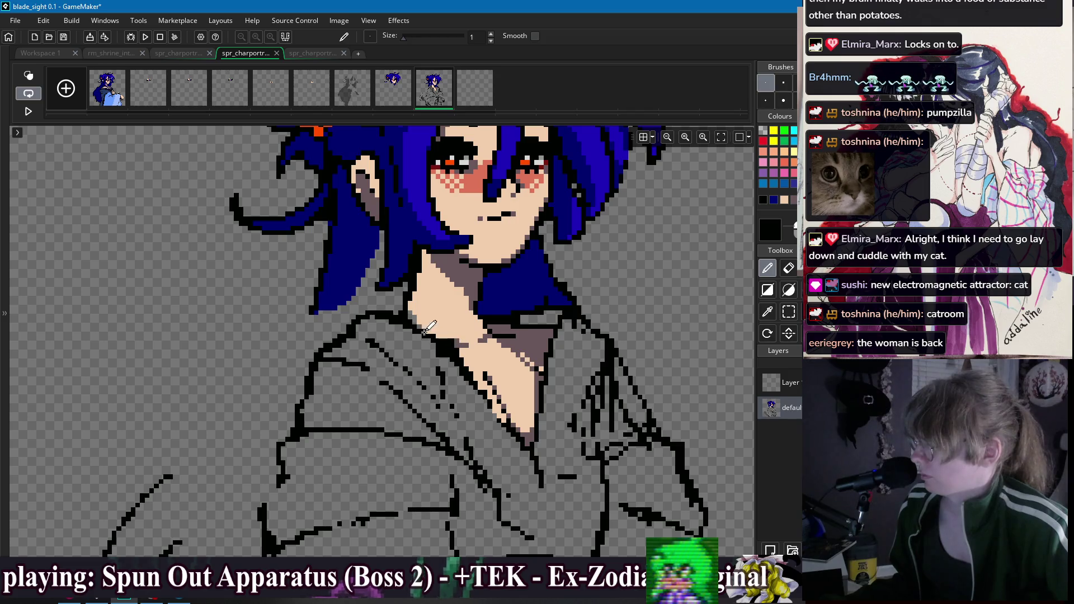
drag(442, 349, 430, 340)
key(e)
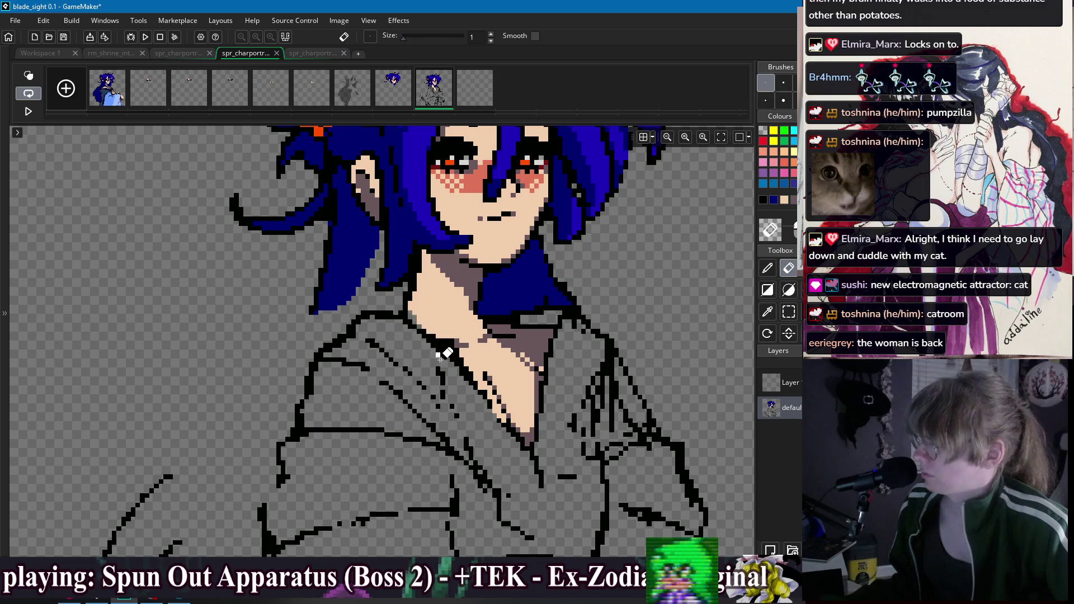
key(p)
Step: Shade the neck edge above the collar in mauve-grey, then reselect the skin tone
alt+click(442, 327)
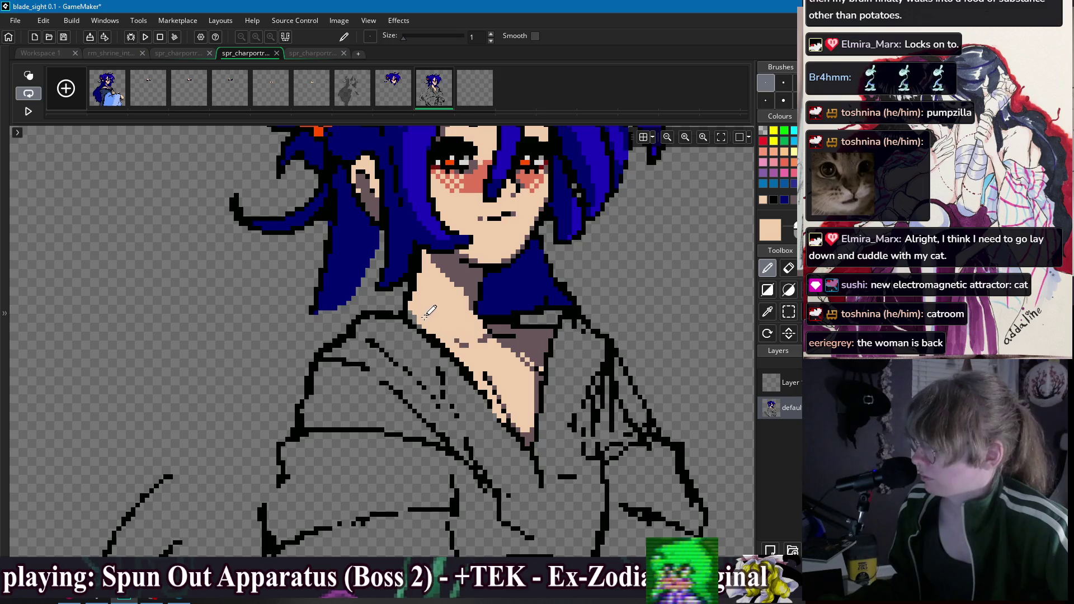
alt+click(457, 342)
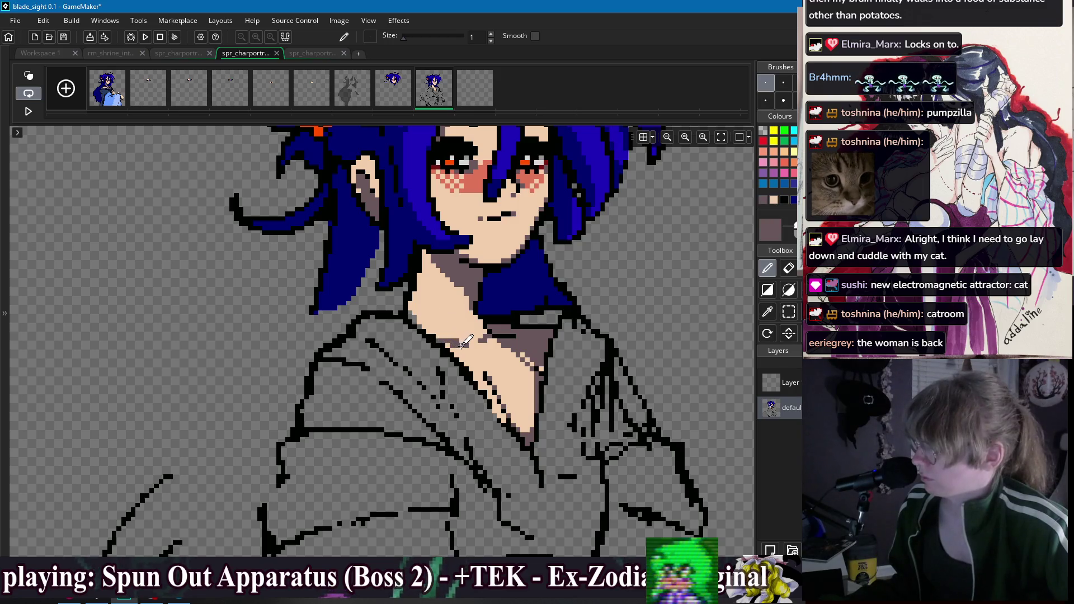
drag(454, 343, 483, 352)
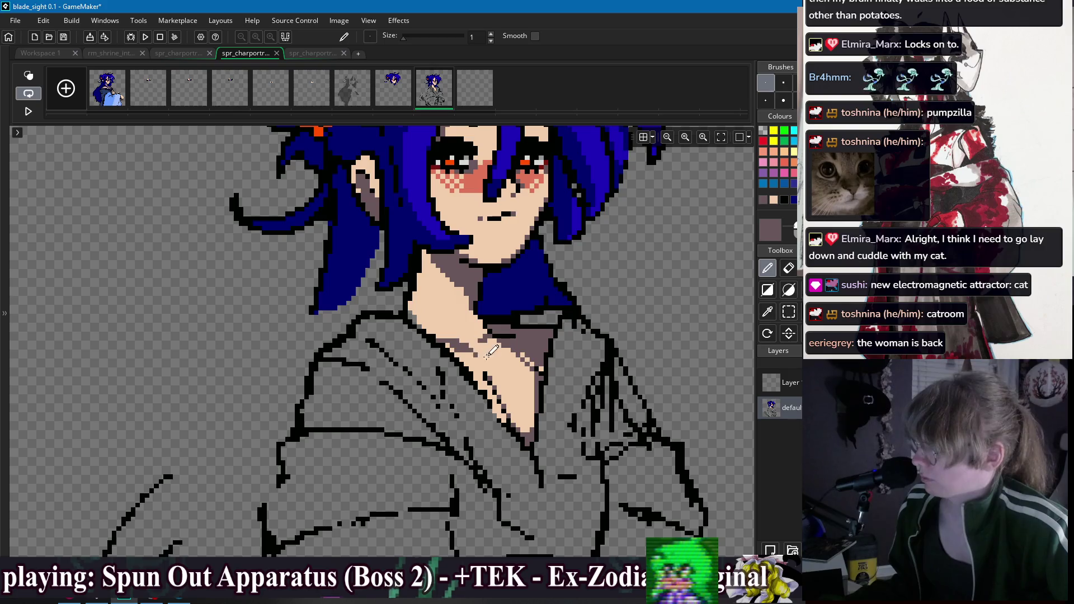
alt+click(451, 330)
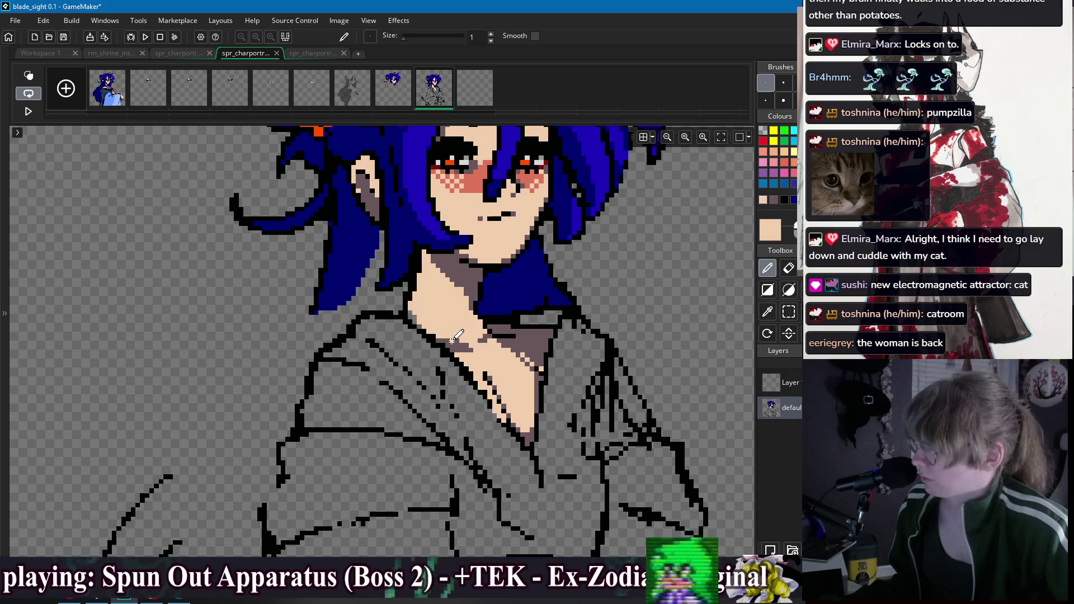
scroll(491, 353, down, 1)
scroll(445, 325, up, 1)
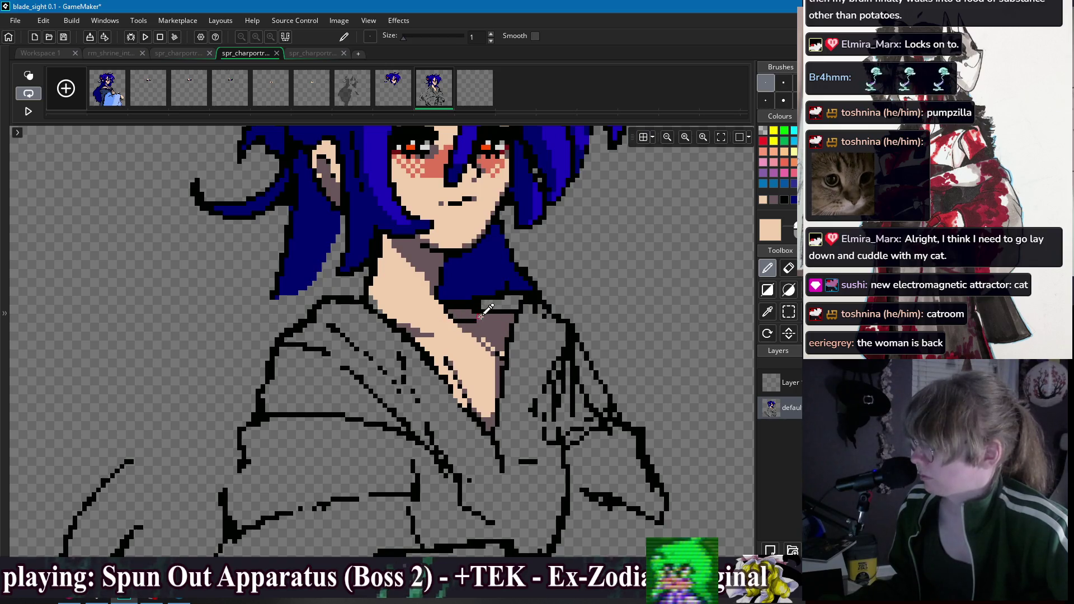
Step: Eyedrop the navy hair colour and touch up the hair pixels near the neck
alt+click(488, 318)
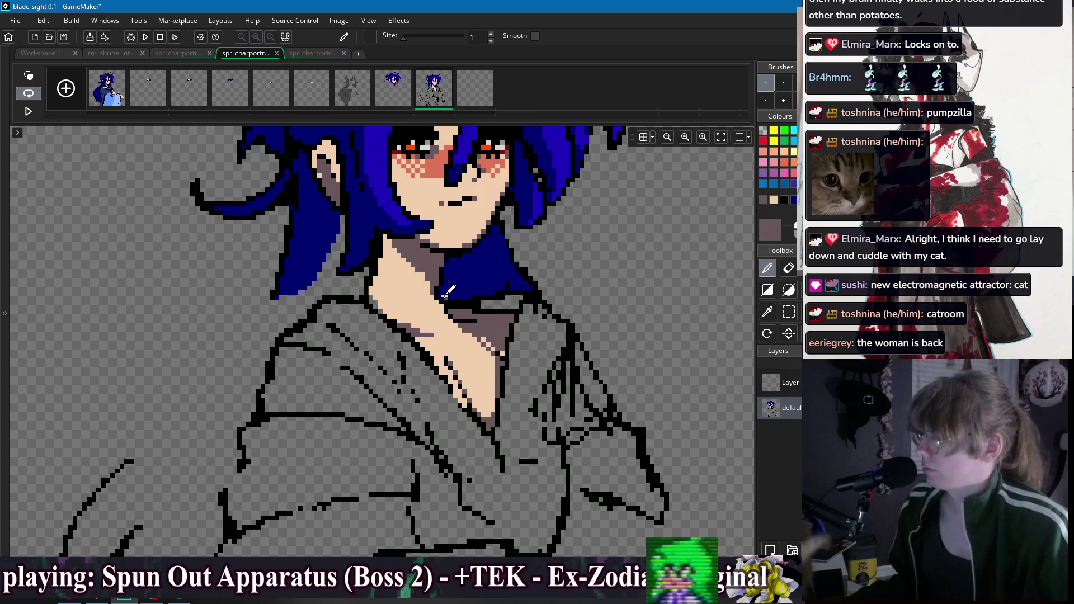
alt+click(510, 280)
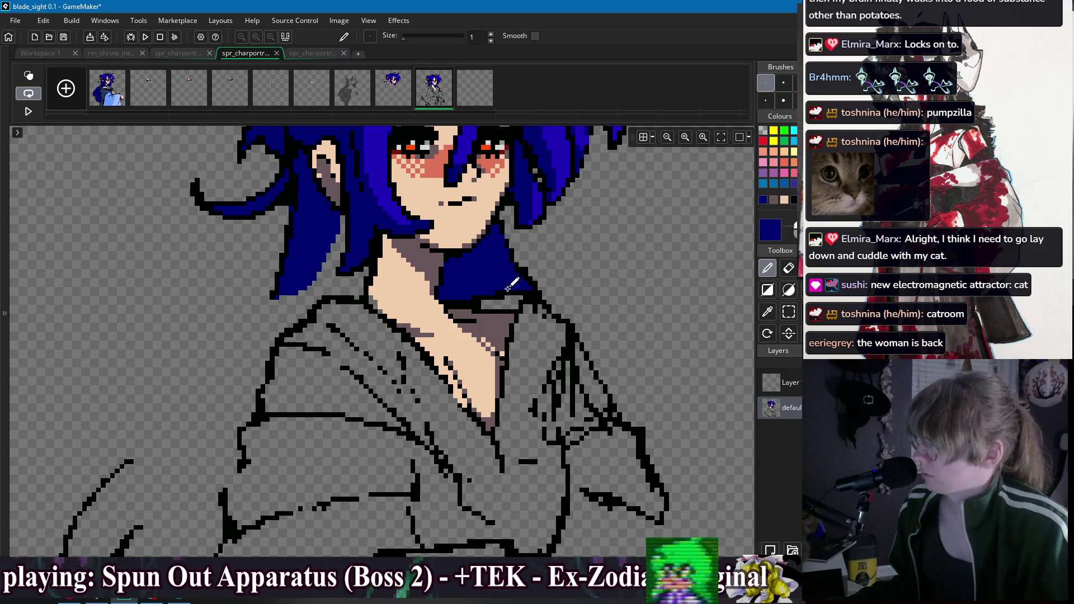
key(e)
scroll(546, 271, left, 3)
key(p)
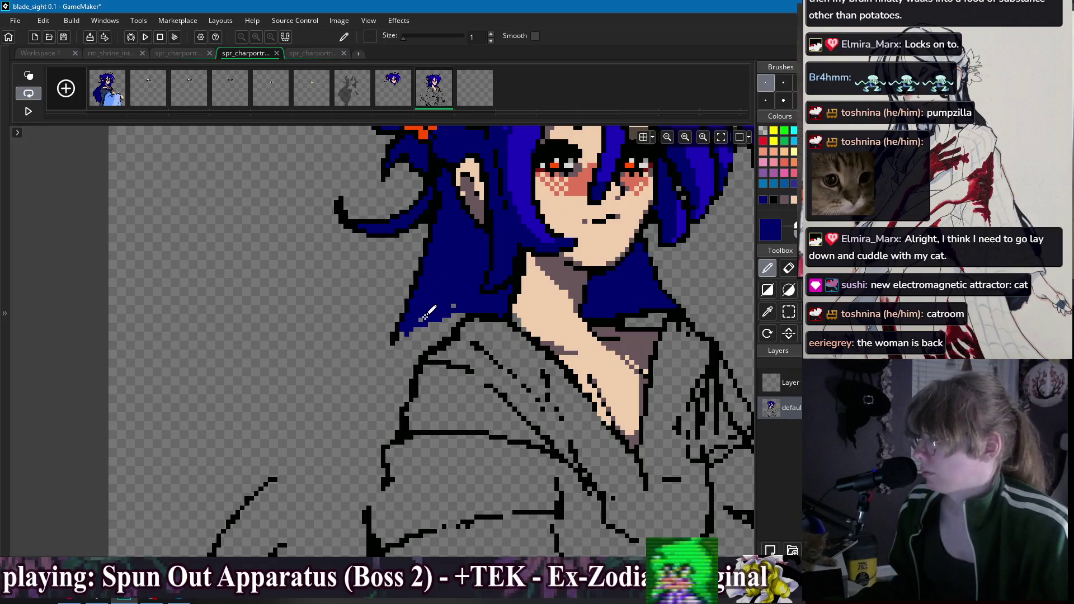
scroll(492, 310, down, 2)
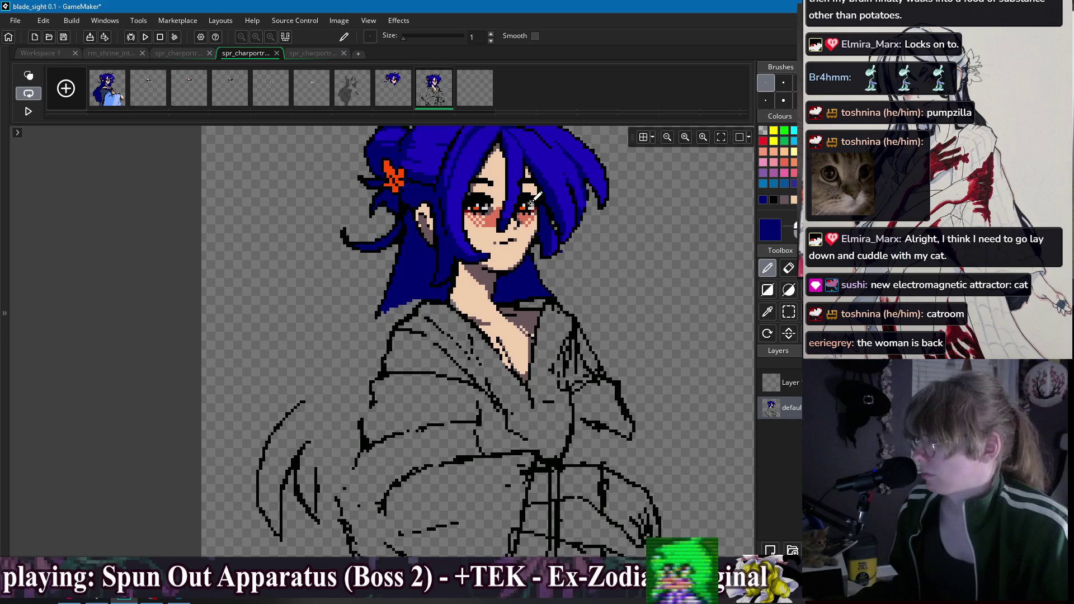
scroll(559, 280, down, 3)
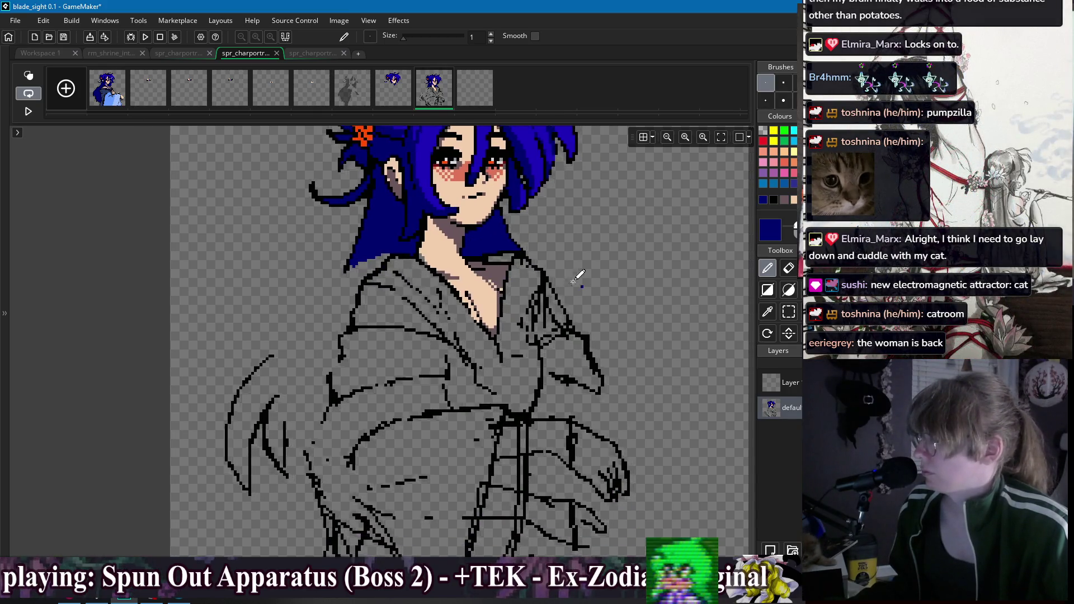
scroll(551, 278, up, 3)
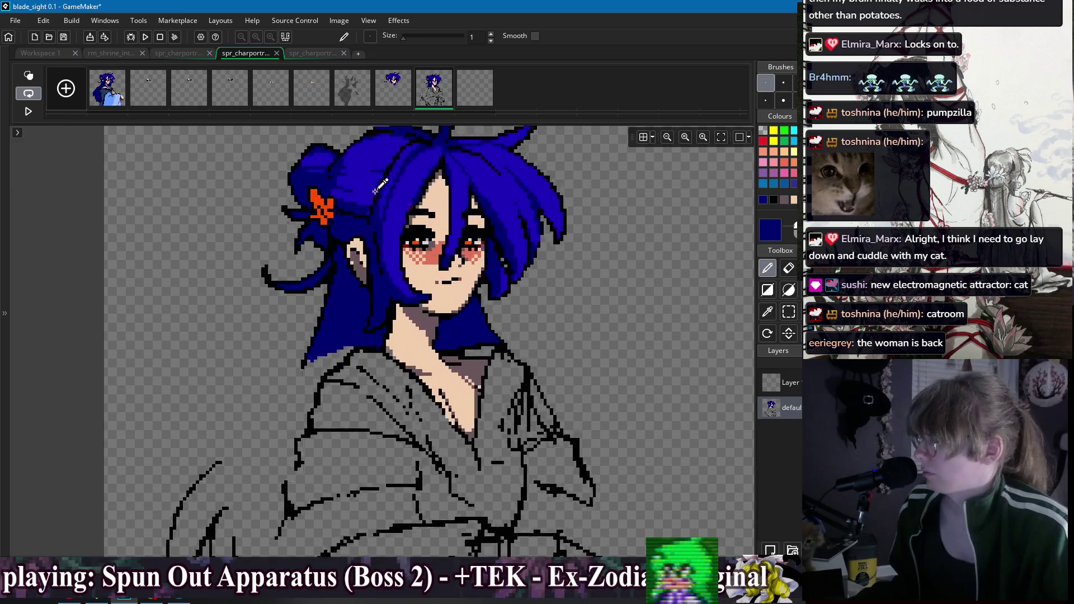
Step: Rectangle-select the whole head and nudge it slightly left on the body
key(s)
mouse_move(249, 166)
mouse_down()
mouse_move(335, 251)
mouse_move(536, 371)
mouse_move(520, 355)
mouse_up()
key(Escape)
key(w)
key(F5)
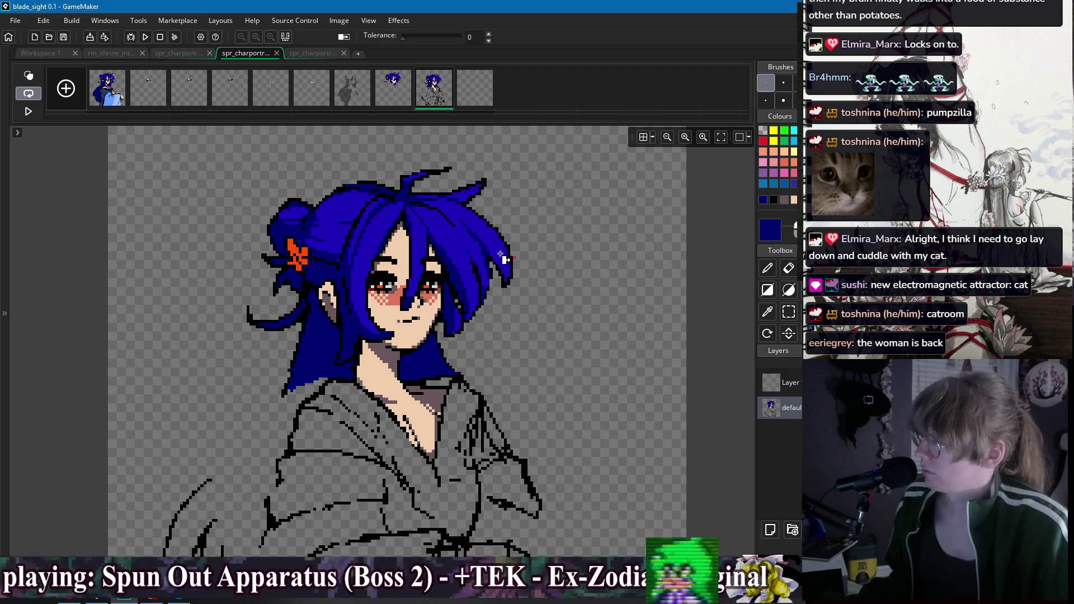
Step: Switch to the Pencil and zoom in on the collar's left shoulder
key(p)
scroll(521, 249, up, 3)
key(d)
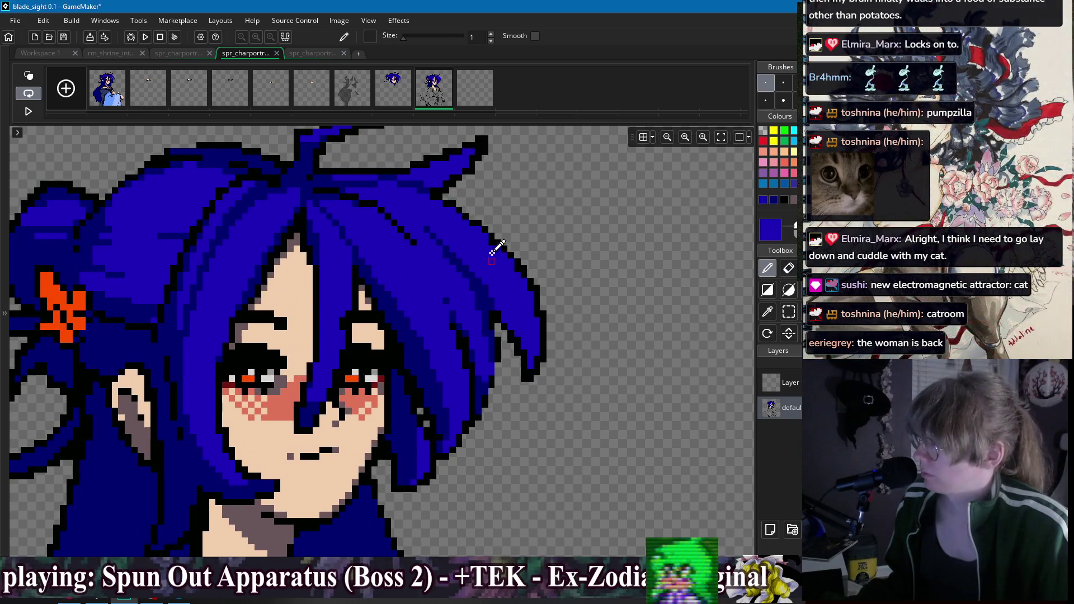
scroll(537, 264, down, 3)
scroll(552, 310, up, 2)
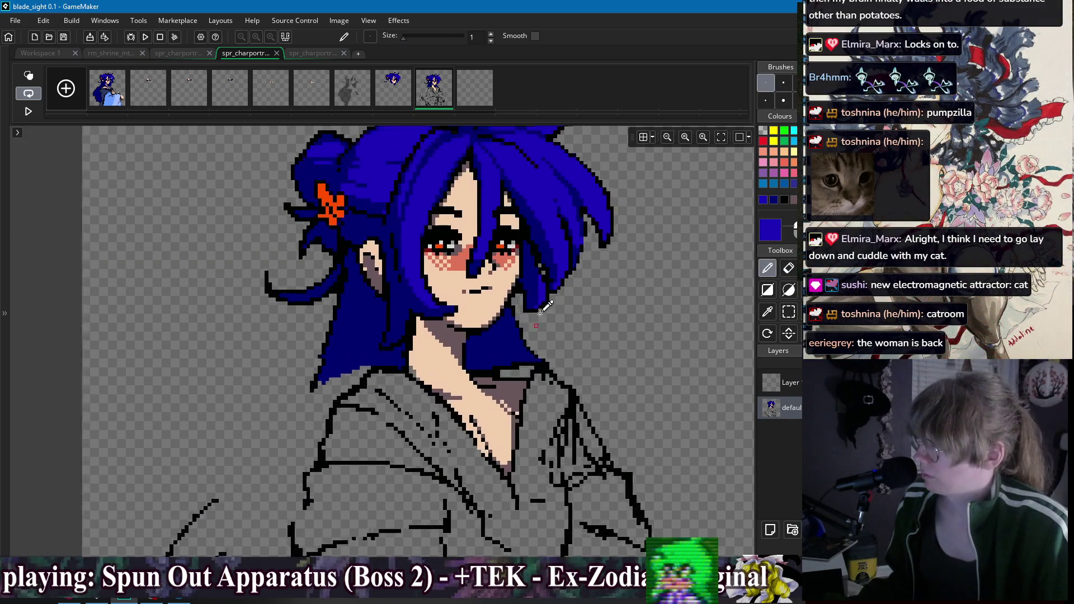
scroll(526, 294, up, 1)
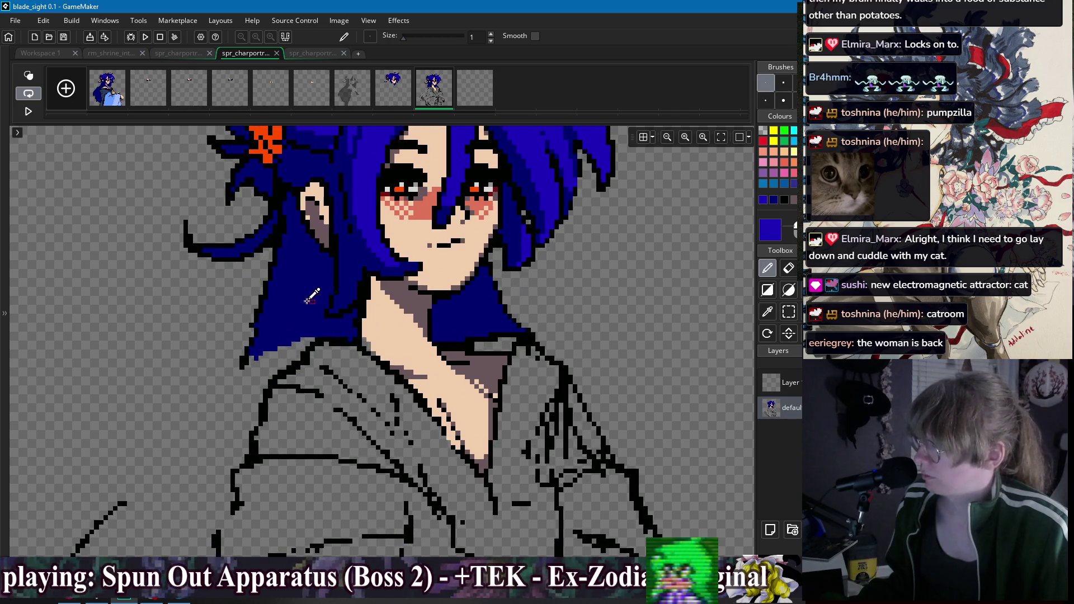
scroll(312, 297, down, 2)
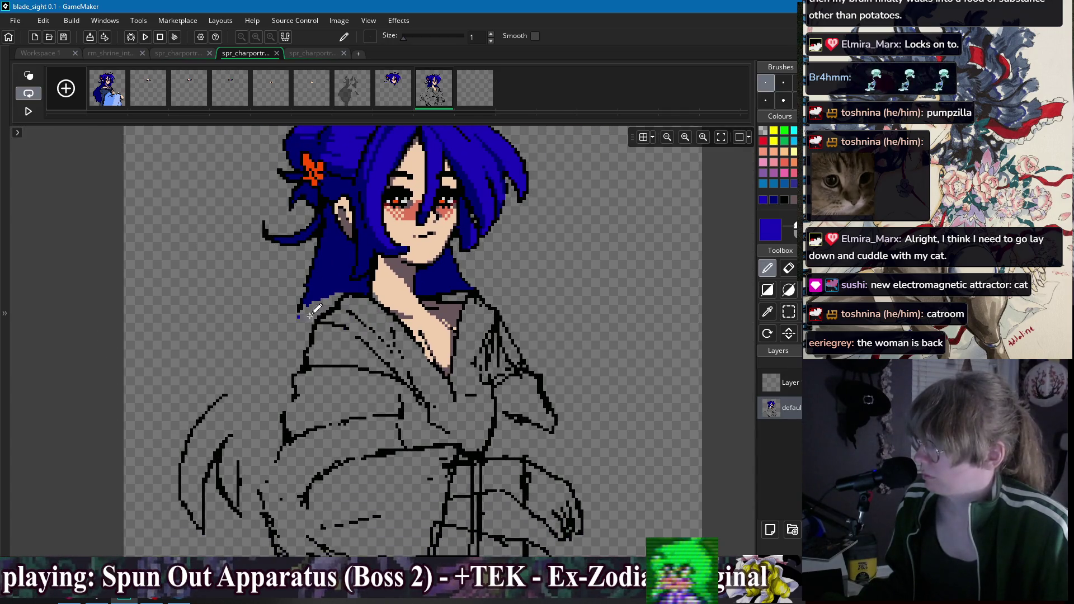
scroll(313, 313, up, 2)
Step: Draw a bold black outline along the left shoulder, then hide the side panels
alt+click(335, 307)
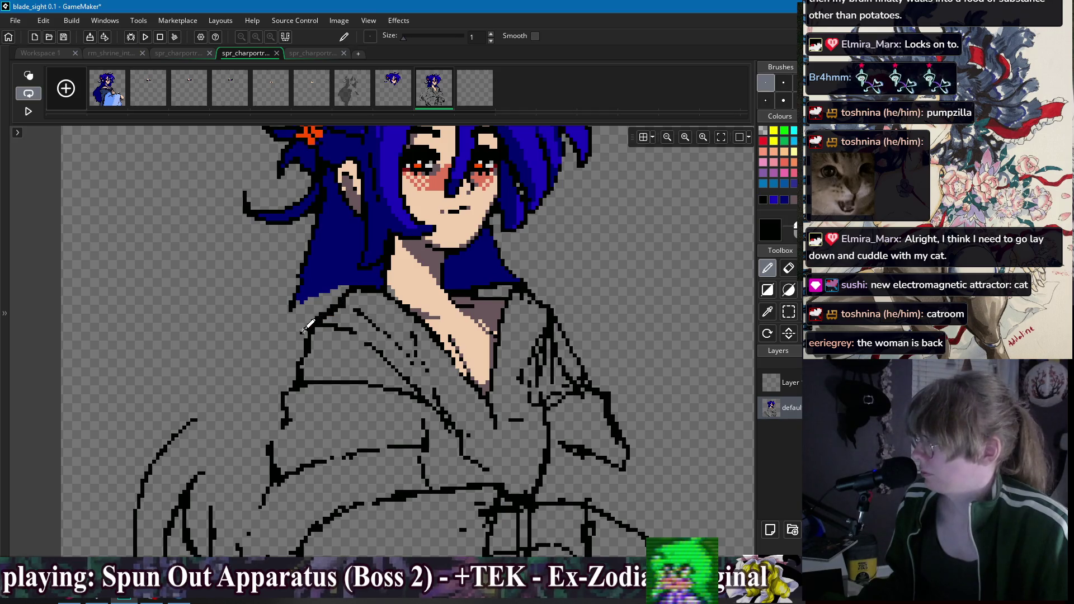
mouse_move(302, 331)
mouse_down()
mouse_move(296, 365)
mouse_move(301, 345)
mouse_move(395, 374)
mouse_up()
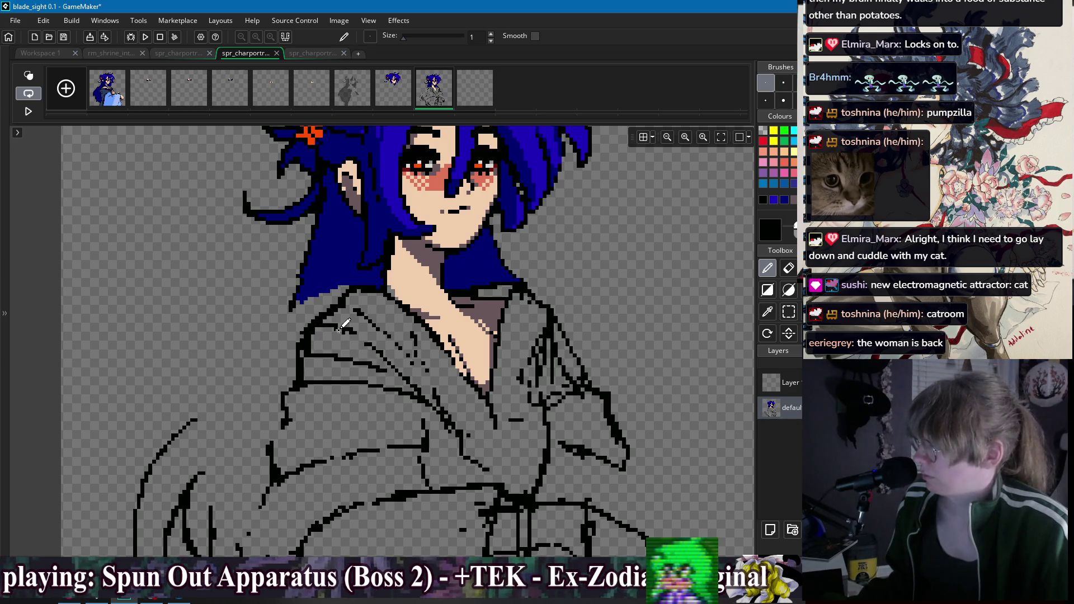
key(e)
key(Tab)
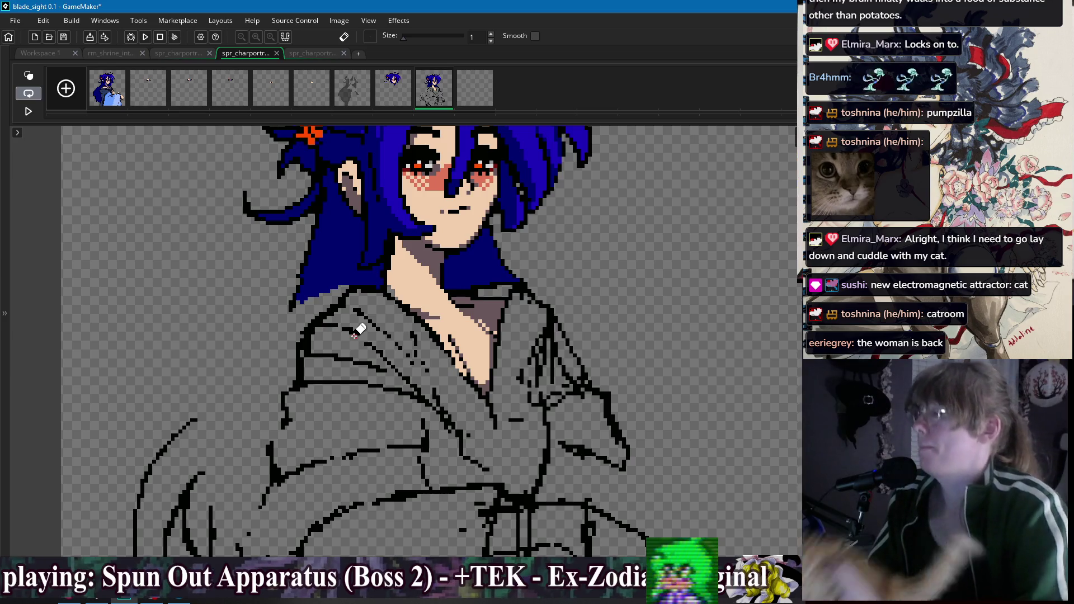